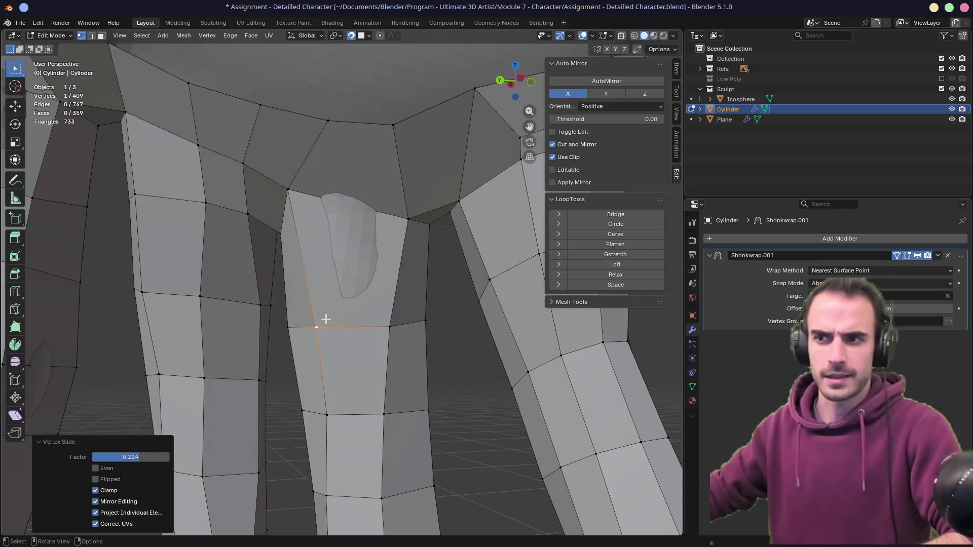
- Slide a finger-base vertex, then lower a palm edge and raise a palm-rim vertex
{"action": "left_click", "coordinate": [294, 190]}
{"action": "key", "text": "shift+v"}
{"action": "left_click", "coordinate": [310, 194]}
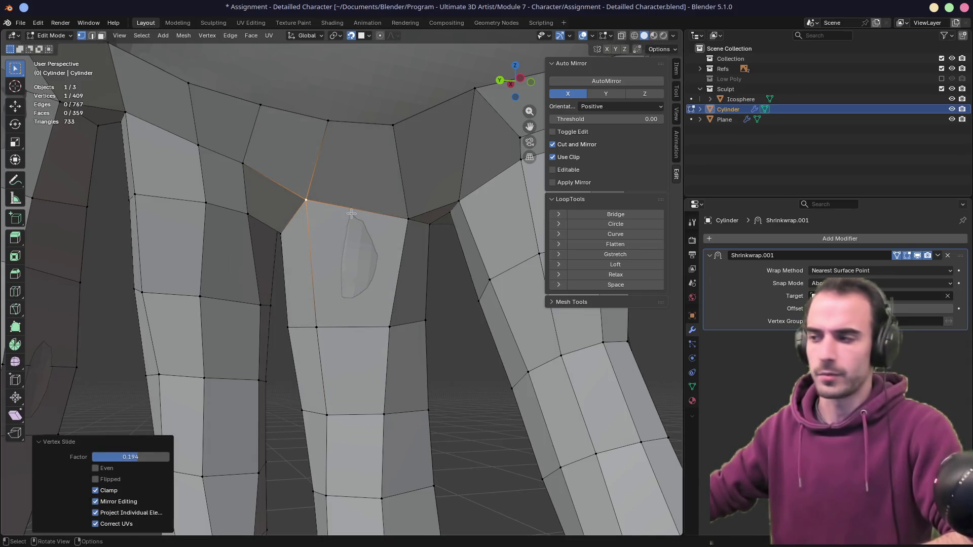
{"action": "mouse_move", "coordinate": [310, 195]}
{"action": "middle_mouse_down", "text": "shift"}
{"action": "mouse_move", "coordinate": [369, 301]}
{"action": "mouse_move", "coordinate": [356, 289]}
{"action": "middle_mouse_up", "text": "shift"}
{"action": "key", "text": "2"}
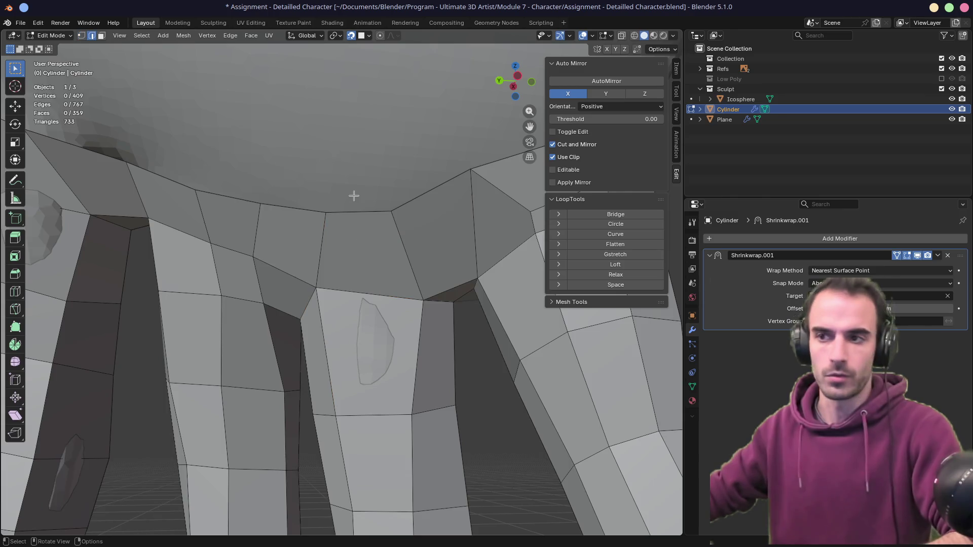
{"action": "key", "text": "g"}
{"action": "left_click", "coordinate": [325, 223]}
{"action": "key", "text": "1"}
{"action": "left_click", "coordinate": [257, 208]}
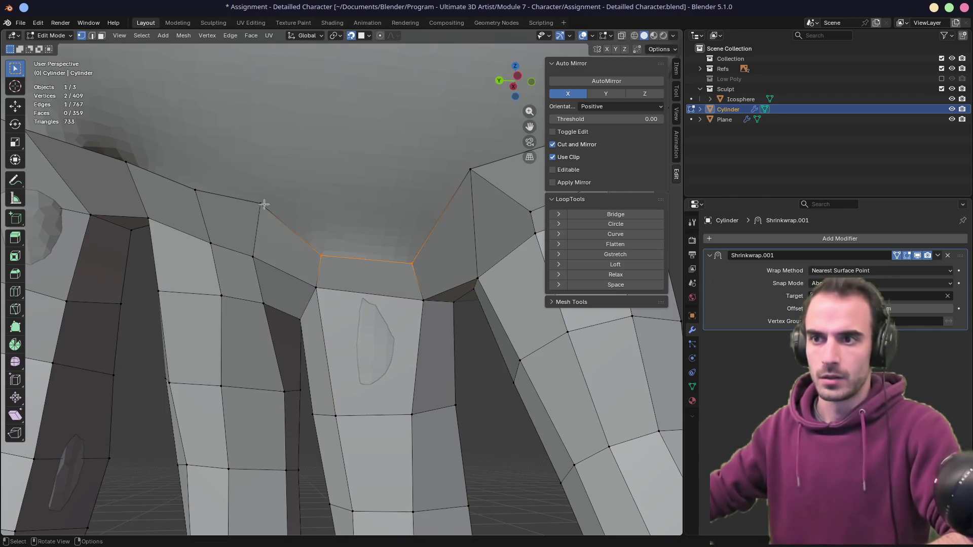
{"action": "key", "text": "g"}
{"action": "left_click", "coordinate": [273, 178]}
{"action": "left_click", "coordinate": [332, 236]}
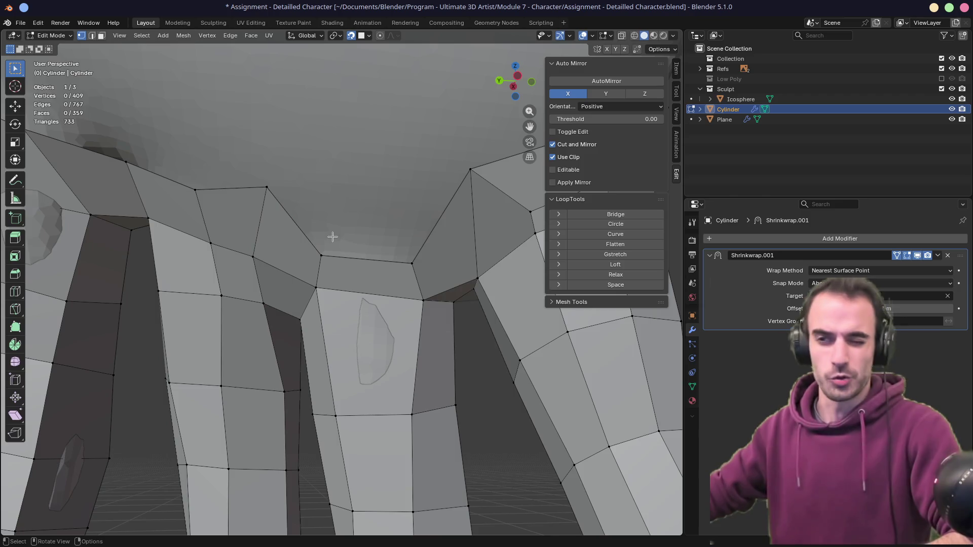
- Fill the four-vertex gap between the two finger bases with a new face
{"action": "left_click", "coordinate": [272, 181]}
{"action": "left_click", "coordinate": [477, 190], "text": "shift"}
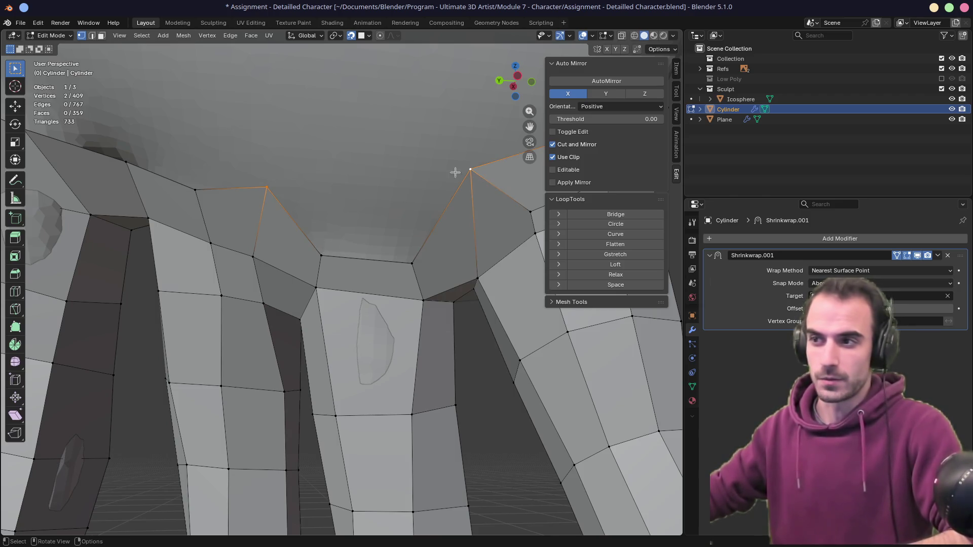
{"action": "key", "text": "ctrl+z"}
{"action": "left_click", "coordinate": [471, 170], "text": "ctrl"}
{"action": "key", "text": "f"}
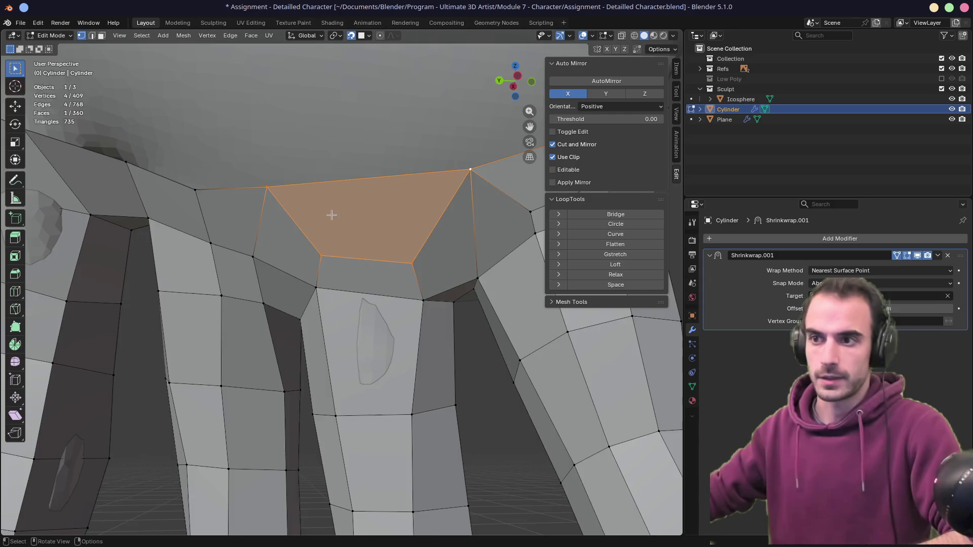
{"action": "mouse_move", "coordinate": [331, 215]}
{"action": "middle_mouse_down"}
{"action": "mouse_move", "coordinate": [302, 232]}
{"action": "mouse_move", "coordinate": [374, 234]}
{"action": "middle_mouse_up"}
- Slide the top and lower vertices around the finger gap along their edges to even the palm
{"action": "left_click", "coordinate": [303, 232]}
{"action": "scroll", "coordinate": [407, 212], "scroll_direction": "up", "scroll_amount": 3}
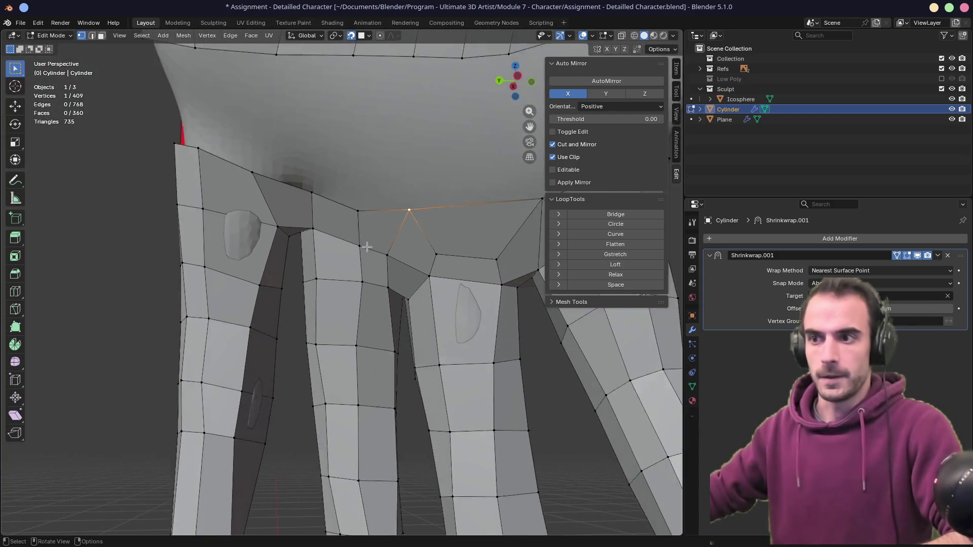
{"action": "left_click", "coordinate": [364, 172]}
{"action": "key", "text": "g"}
{"action": "key", "text": "g"}
{"action": "left_click", "coordinate": [387, 177]}
{"action": "left_click", "coordinate": [374, 229]}
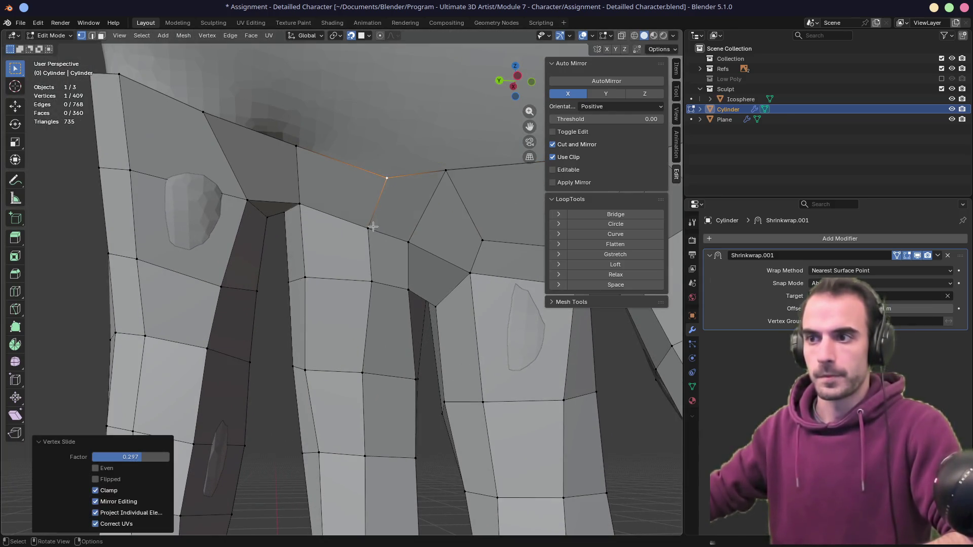
{"action": "key", "text": "g"}
{"action": "key", "text": "g"}
{"action": "left_click", "coordinate": [374, 231]}
{"action": "left_click", "coordinate": [300, 204]}
{"action": "key", "text": "g"}
{"action": "key", "text": "g"}
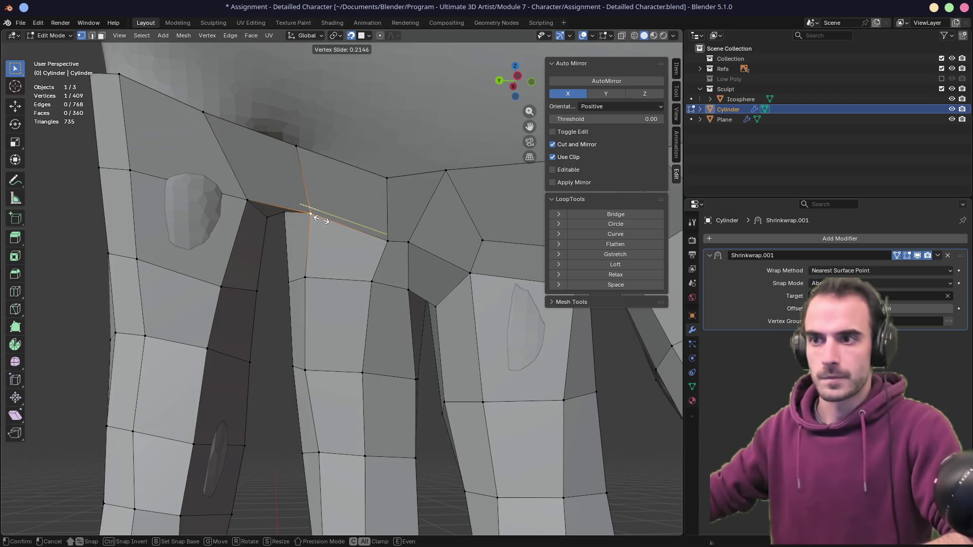
{"action": "left_click", "coordinate": [321, 219]}
{"action": "key", "text": "2"}
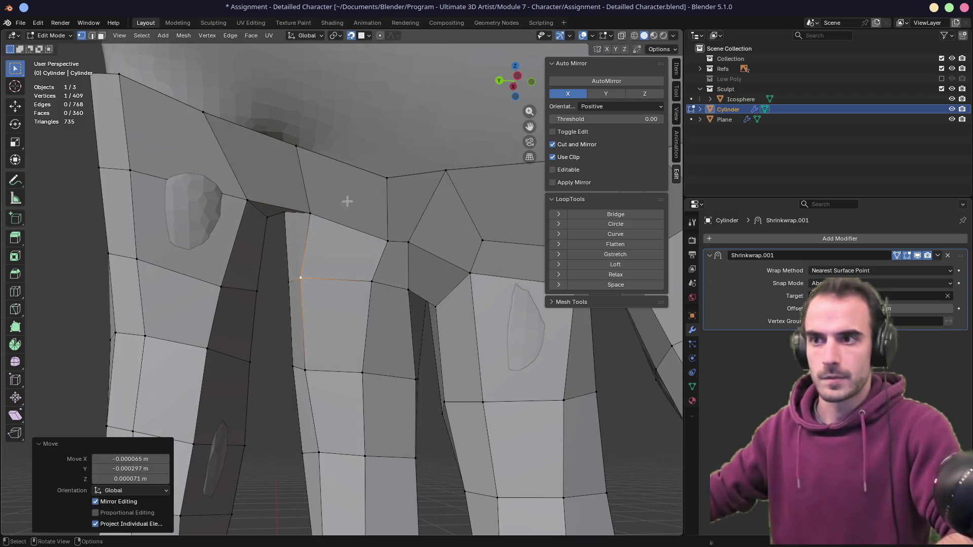
{"action": "scroll", "coordinate": [360, 183], "scroll_direction": "down", "scroll_amount": 3}
{"action": "mouse_move", "coordinate": [366, 194]}
{"action": "middle_mouse_down"}
{"action": "mouse_move", "coordinate": [391, 217]}
{"action": "mouse_move", "coordinate": [358, 219]}
{"action": "mouse_move", "coordinate": [372, 207]}
{"action": "middle_mouse_up"}
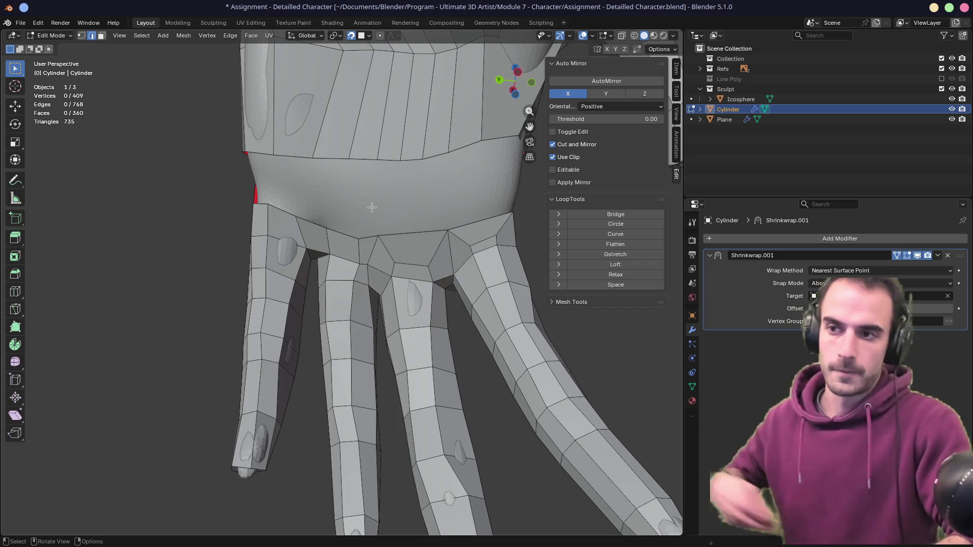
{"action": "scroll", "coordinate": [372, 207], "scroll_direction": "down", "scroll_amount": 6}
{"action": "mouse_move", "coordinate": [279, 245]}
{"action": "middle_mouse_down"}
{"action": "mouse_move", "coordinate": [497, 290]}
{"action": "mouse_move", "coordinate": [390, 245]}
{"action": "mouse_move", "coordinate": [269, 219]}
{"action": "mouse_move", "coordinate": [358, 211]}
{"action": "mouse_move", "coordinate": [297, 210]}
{"action": "mouse_move", "coordinate": [338, 255]}
{"action": "middle_mouse_up"}
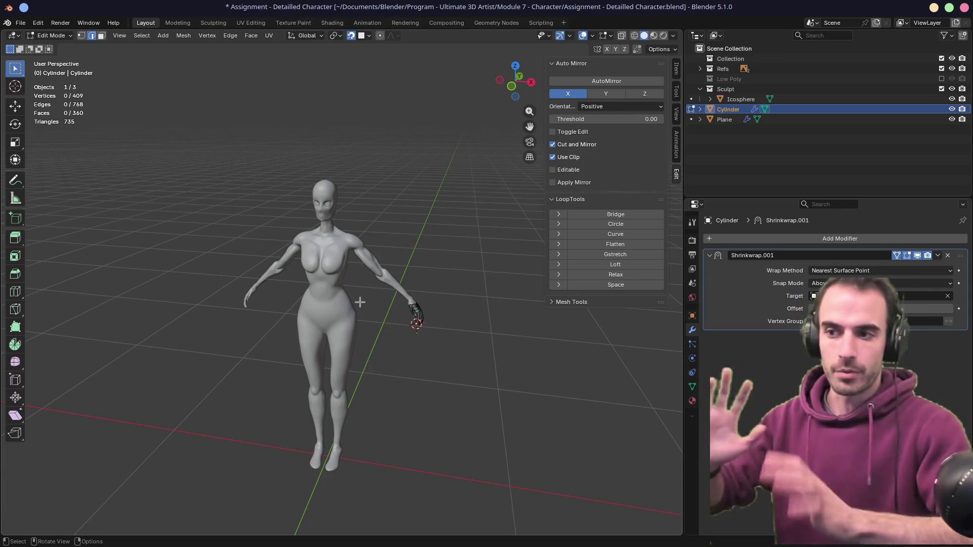
{"action": "key", "text": "KP_Decimal"}
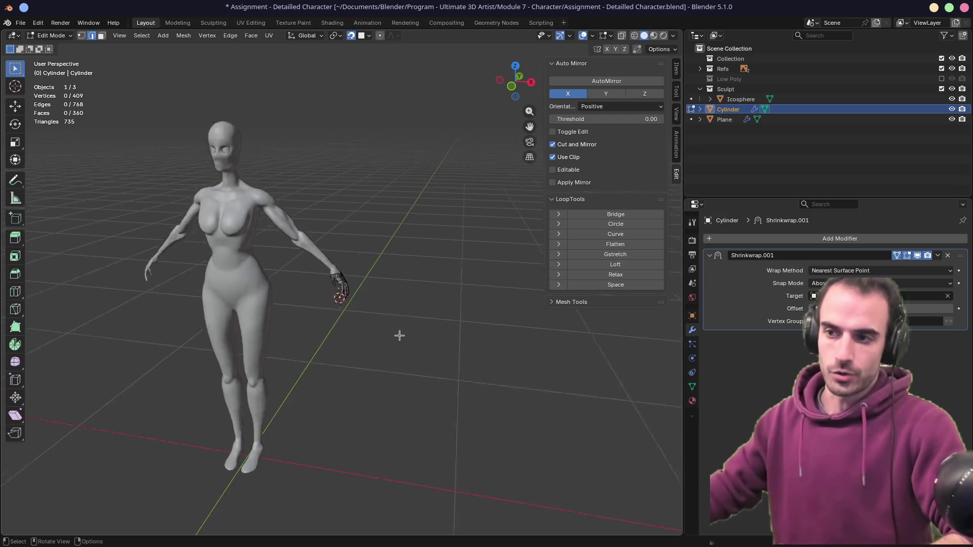
{"action": "mouse_move", "coordinate": [399, 337]}
{"action": "middle_mouse_down"}
{"action": "mouse_move", "coordinate": [395, 328]}
{"action": "mouse_move", "coordinate": [321, 326]}
{"action": "mouse_move", "coordinate": [358, 282]}
{"action": "mouse_move", "coordinate": [234, 289]}
{"action": "mouse_move", "coordinate": [299, 306]}
{"action": "middle_mouse_up"}
{"action": "scroll", "coordinate": [304, 304], "scroll_direction": "up", "scroll_amount": 5}
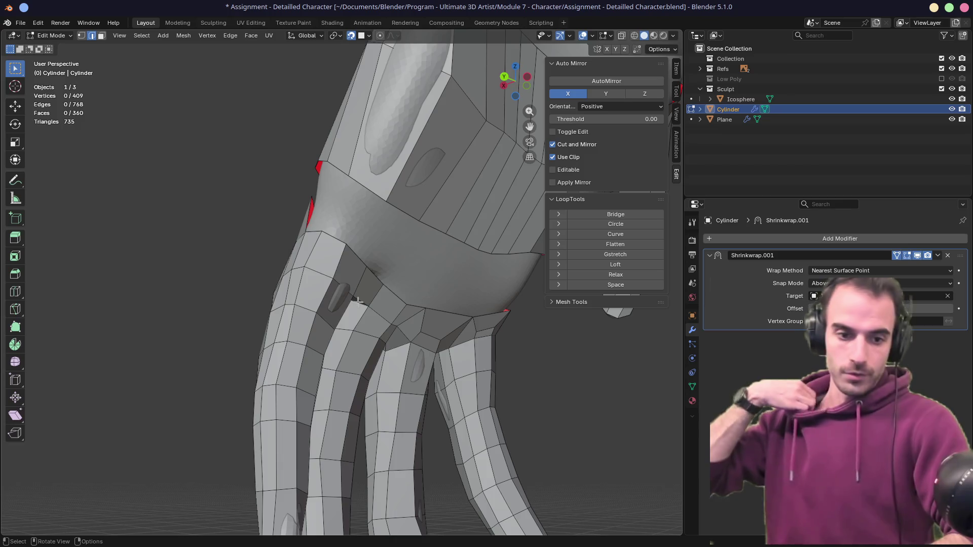
- Fill the gap between the next finger bases with a new face
{"action": "mouse_move", "coordinate": [361, 302]}
{"action": "middle_mouse_down"}
{"action": "mouse_move", "coordinate": [400, 293]}
{"action": "mouse_move", "coordinate": [391, 277]}
{"action": "mouse_move", "coordinate": [412, 282]}
{"action": "mouse_move", "coordinate": [396, 291]}
{"action": "mouse_move", "coordinate": [441, 287]}
{"action": "middle_mouse_up"}
{"action": "left_click", "coordinate": [408, 279]}
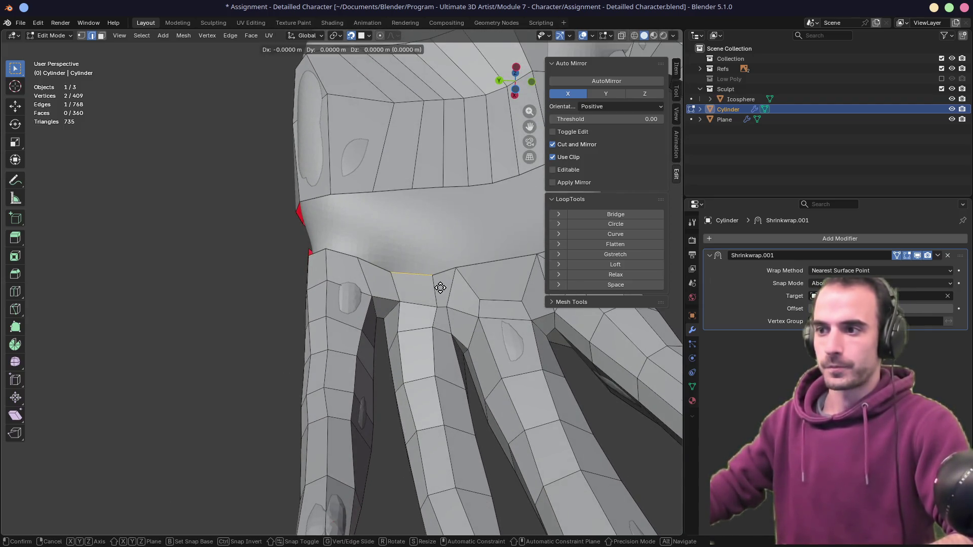
{"action": "key", "text": "1"}
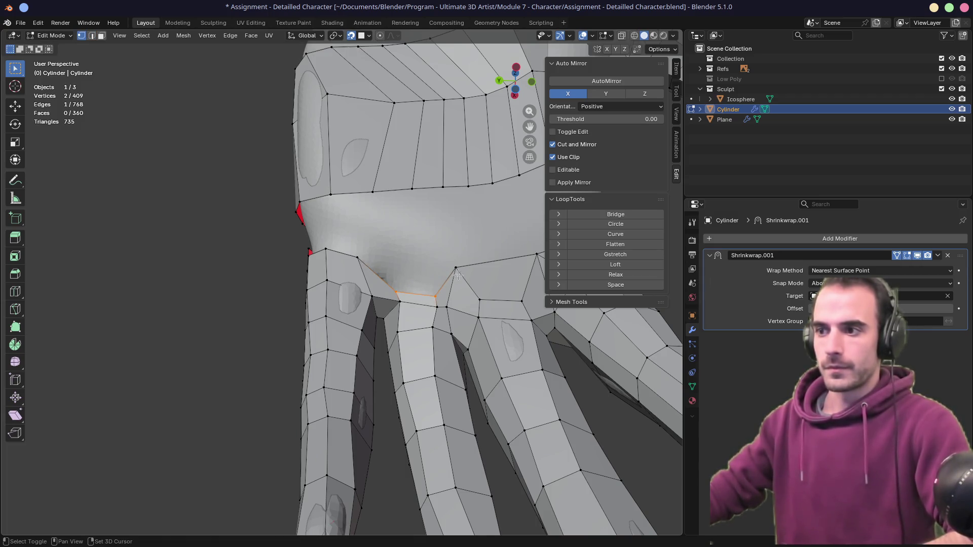
{"action": "left_click", "coordinate": [456, 268], "text": "ctrl"}
{"action": "left_click", "coordinate": [357, 257], "text": "ctrl"}
{"action": "key", "text": "f"}
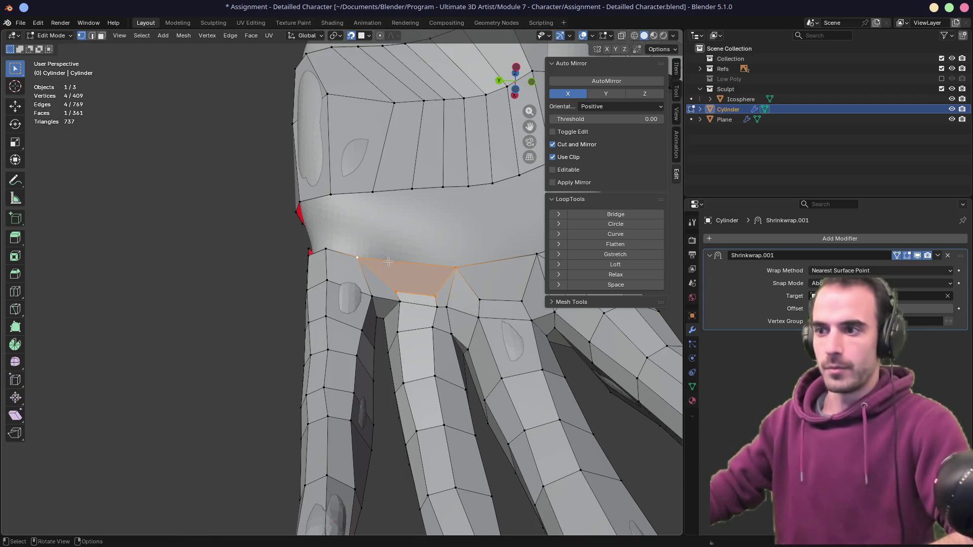
{"action": "mouse_move", "coordinate": [384, 256]}
{"action": "middle_mouse_down"}
{"action": "mouse_move", "coordinate": [405, 269]}
{"action": "mouse_move", "coordinate": [390, 279]}
{"action": "mouse_move", "coordinate": [412, 294]}
{"action": "middle_mouse_up"}
- Slide the palm-rim and finger-base vertices along their edges to smooth the outer loop
{"action": "left_click", "coordinate": [364, 263]}
{"action": "key", "text": "g"}
{"action": "key", "text": "g"}
{"action": "left_click", "coordinate": [382, 271]}
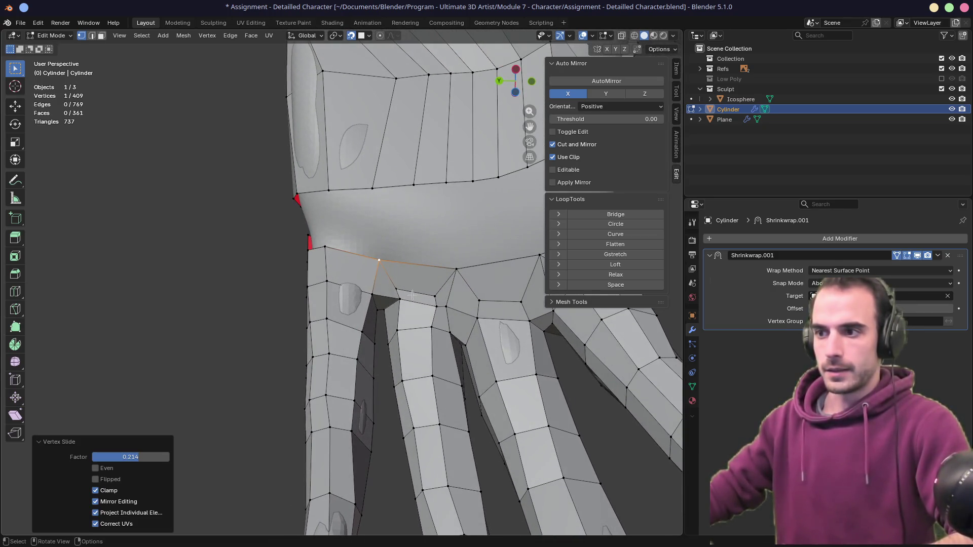
{"action": "left_click", "coordinate": [412, 295]}
{"action": "key", "text": "g"}
{"action": "key", "text": "g"}
{"action": "left_click", "coordinate": [411, 294]}
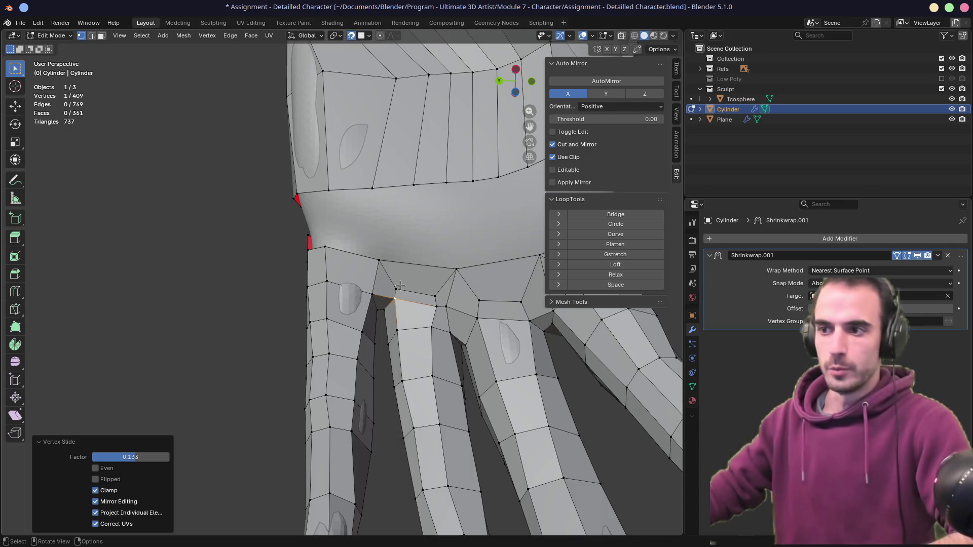
{"action": "left_click", "coordinate": [400, 287]}
{"action": "key", "text": "g"}
{"action": "key", "text": "g"}
{"action": "left_click", "coordinate": [430, 293]}
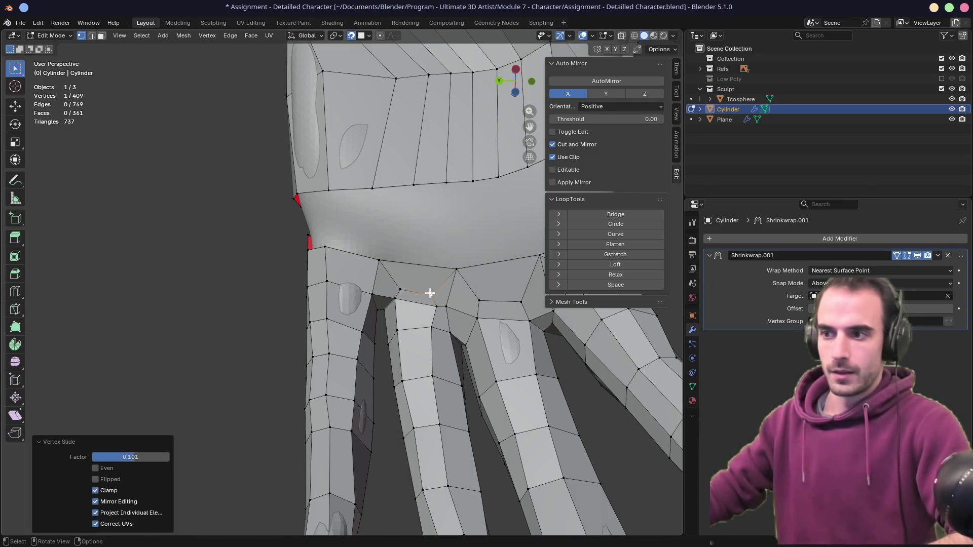
{"action": "key", "text": "g"}
{"action": "key", "text": "g"}
{"action": "left_click", "coordinate": [372, 274]}
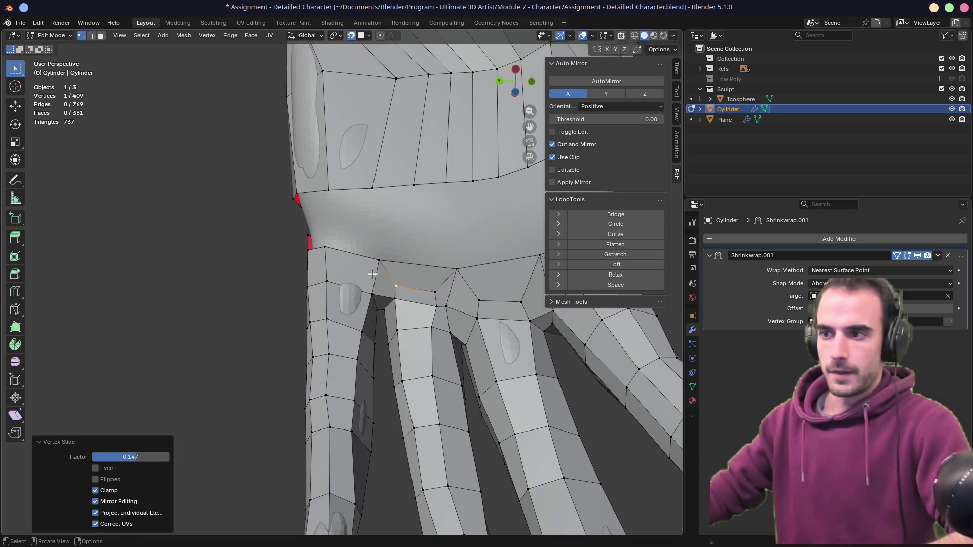
{"action": "scroll", "coordinate": [373, 274], "scroll_direction": "down", "scroll_amount": 3}
{"action": "scroll", "coordinate": [384, 274], "scroll_direction": "up", "scroll_amount": 5}
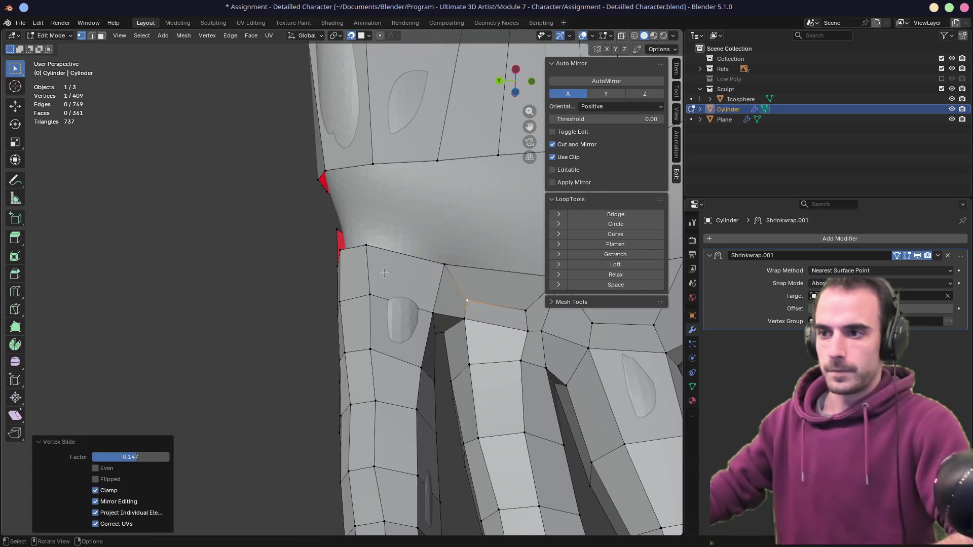
- Slide the outer side vertex of the palm down, then pull the wrist-side rim vertex upward
{"action": "left_click", "coordinate": [367, 247]}
{"action": "key", "text": "g"}
{"action": "key", "text": "g"}
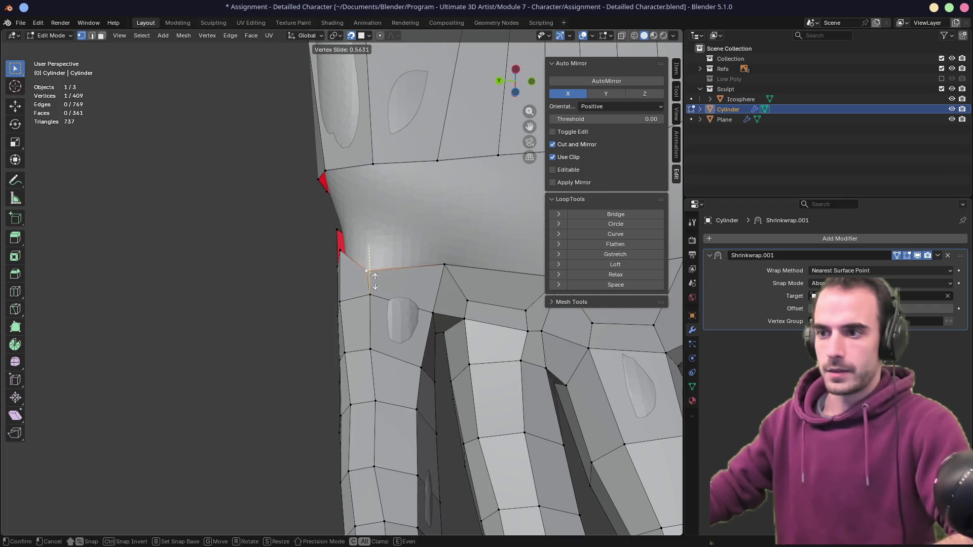
{"action": "left_click", "coordinate": [376, 287]}
{"action": "mouse_move", "coordinate": [377, 287]}
{"action": "middle_mouse_down"}
{"action": "mouse_move", "coordinate": [481, 314]}
{"action": "mouse_move", "coordinate": [431, 299]}
{"action": "middle_mouse_up"}
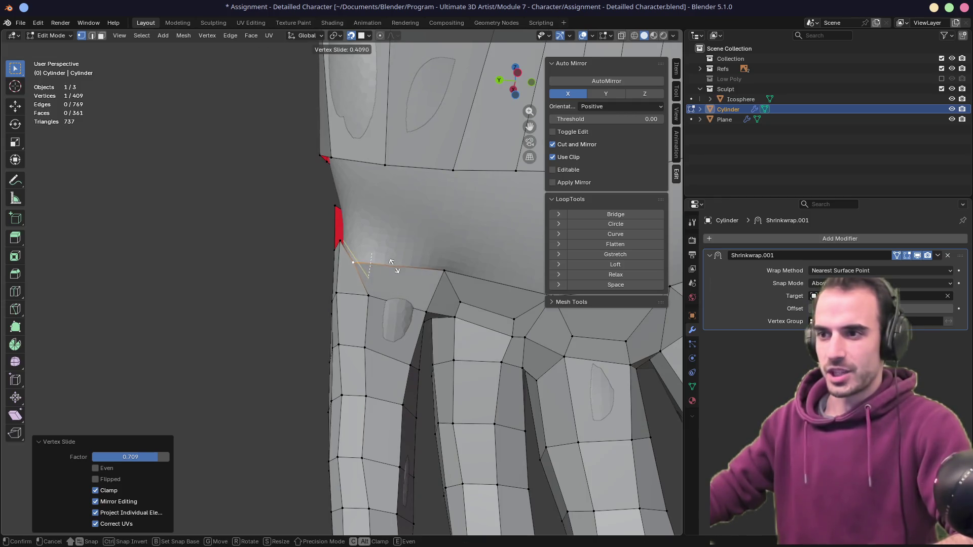
{"action": "mouse_move", "coordinate": [396, 271]}
{"action": "middle_mouse_down"}
{"action": "mouse_move", "coordinate": [432, 299]}
{"action": "mouse_move", "coordinate": [316, 250]}
{"action": "middle_mouse_up"}
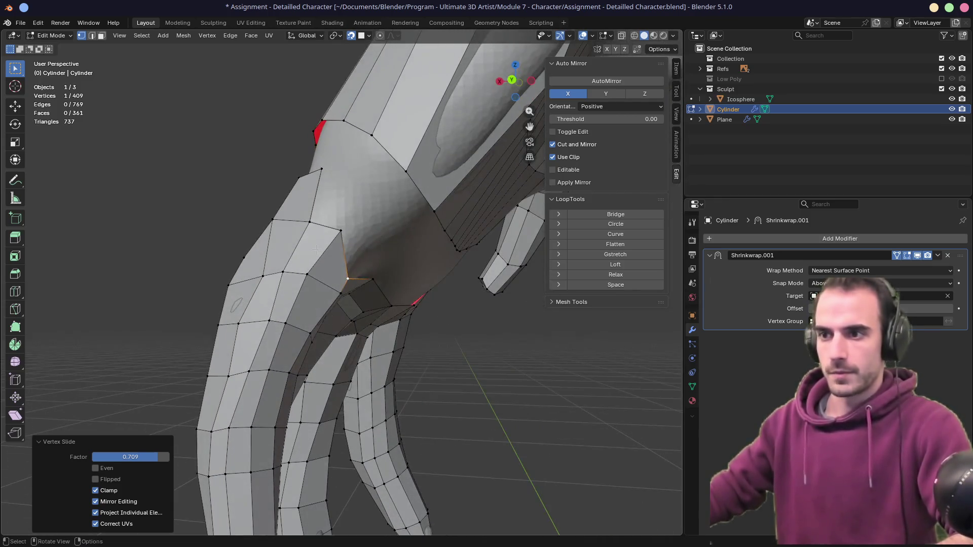
{"action": "key", "text": "g"}
{"action": "middle_click_drag", "start_coordinate": [348, 278], "coordinate": [422, 284], "text": "alt"}
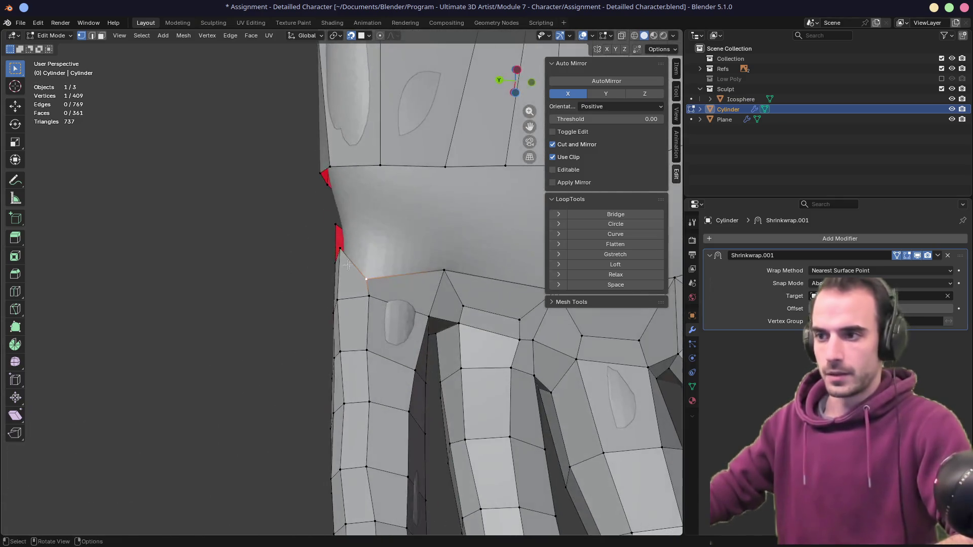
{"action": "right_click", "coordinate": [422, 285]}
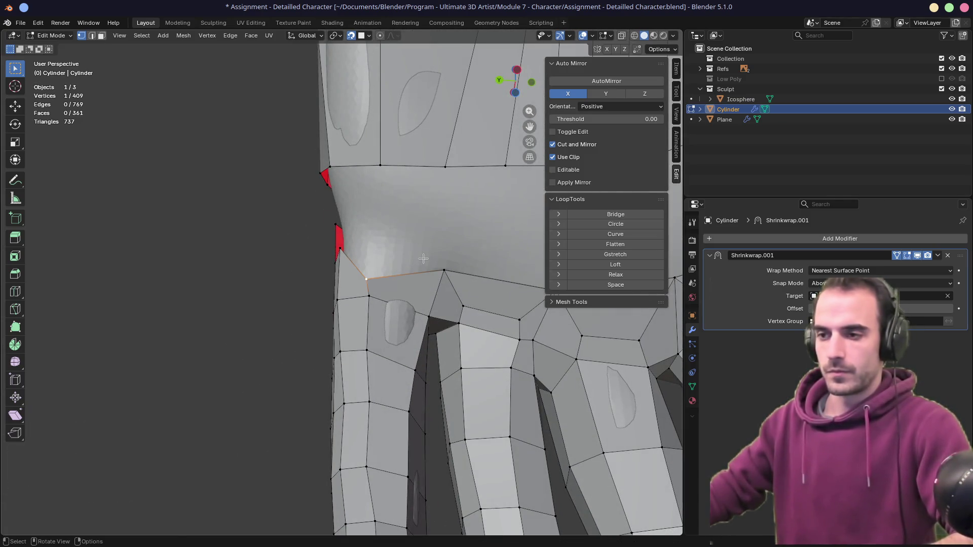
{"action": "key", "text": "g"}
{"action": "left_click", "coordinate": [420, 262]}
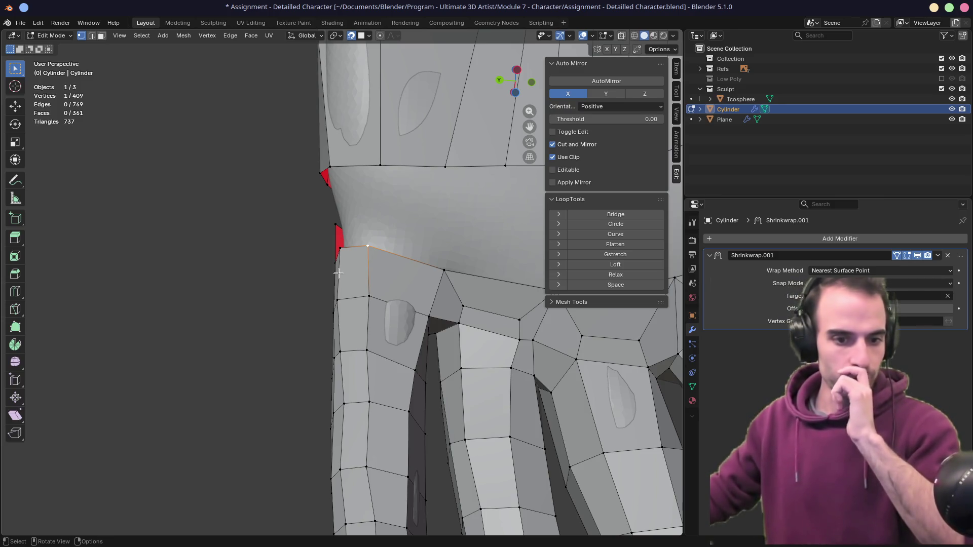
{"action": "mouse_move", "coordinate": [364, 272]}
{"action": "middle_mouse_down"}
{"action": "mouse_move", "coordinate": [469, 310]}
{"action": "mouse_move", "coordinate": [469, 322]}
{"action": "mouse_move", "coordinate": [288, 317]}
{"action": "middle_mouse_up"}
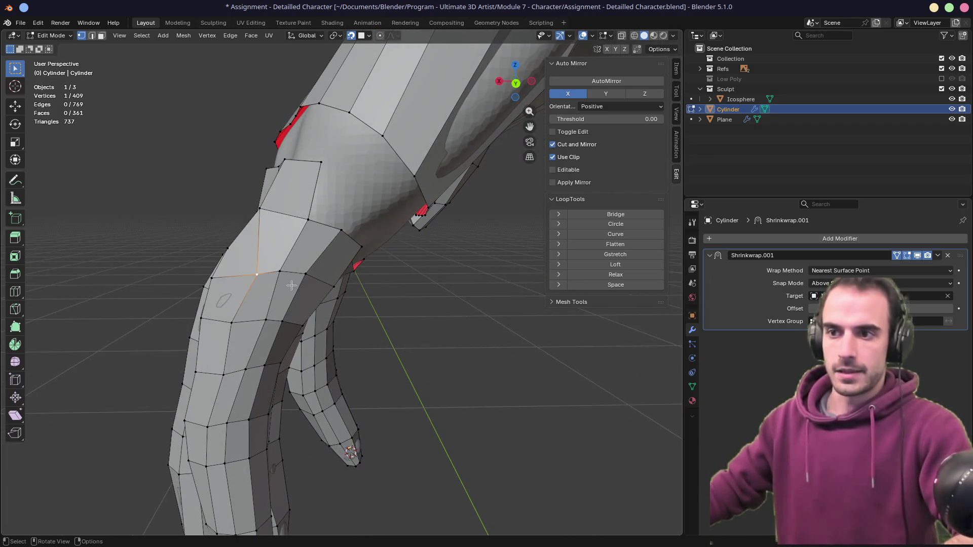
{"action": "left_click", "coordinate": [231, 323]}
{"action": "key", "text": "g"}
{"action": "key", "text": "g"}
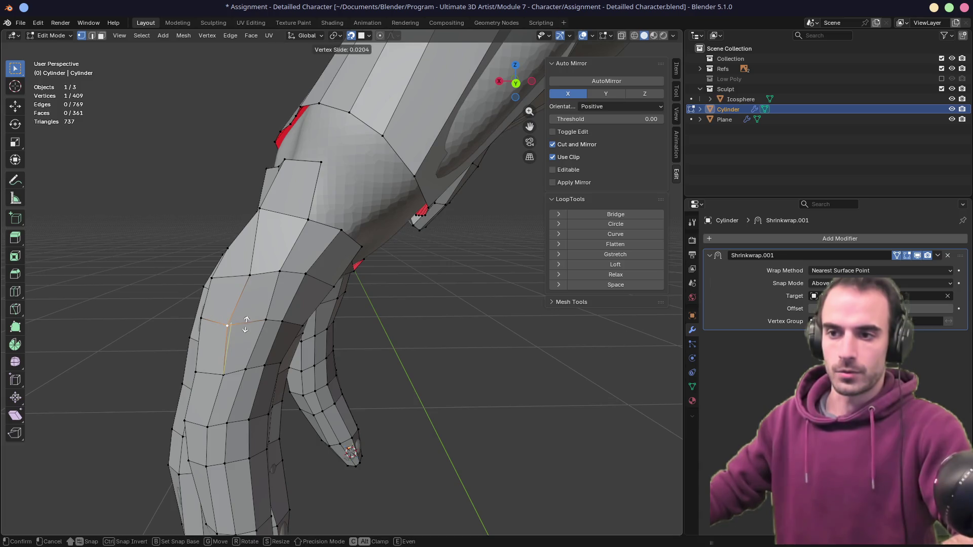
{"action": "left_click", "coordinate": [246, 324]}
{"action": "left_click", "coordinate": [265, 321]}
{"action": "key", "text": "g"}
{"action": "key", "text": "g"}
{"action": "left_click", "coordinate": [265, 321]}
{"action": "left_click", "coordinate": [287, 270]}
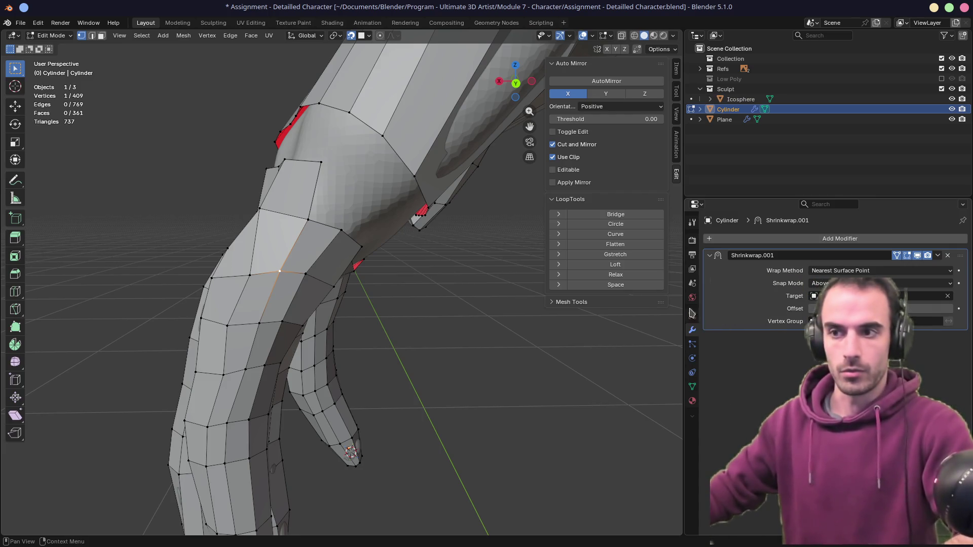
{"action": "middle_click_drag", "start_coordinate": [440, 329], "coordinate": [398, 320]}
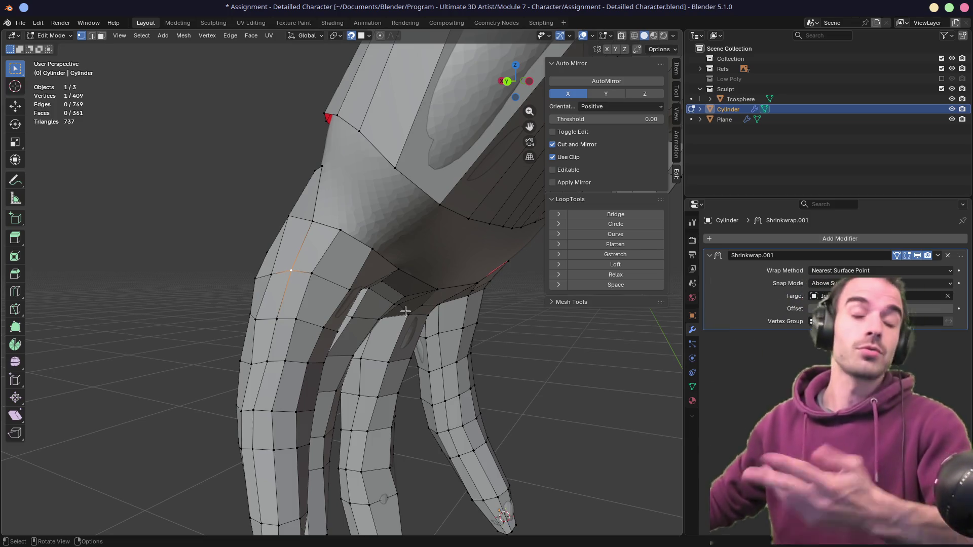
{"action": "middle_click_drag", "start_coordinate": [313, 265], "coordinate": [382, 276]}
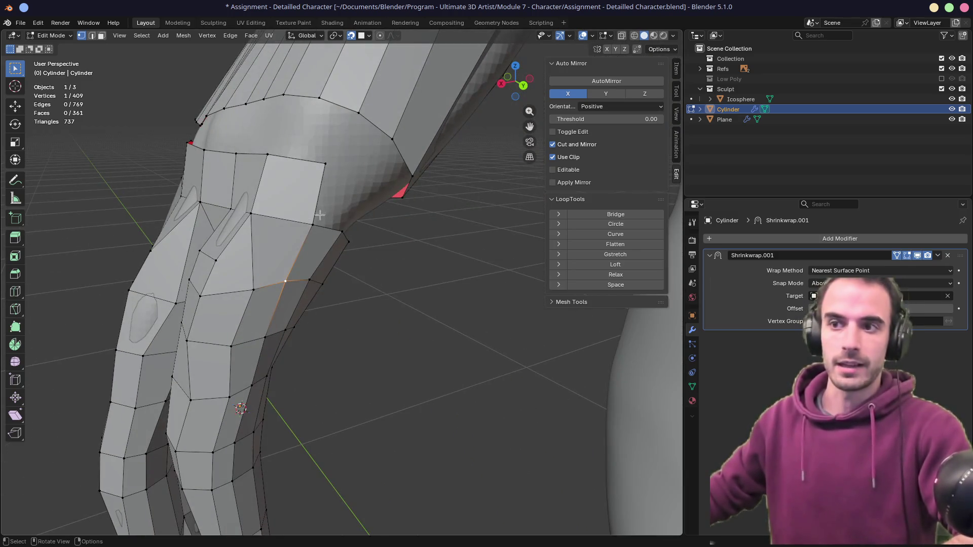
{"action": "mouse_move", "coordinate": [320, 216]}
{"action": "middle_mouse_down"}
{"action": "mouse_move", "coordinate": [213, 191]}
{"action": "mouse_move", "coordinate": [372, 278]}
{"action": "mouse_move", "coordinate": [315, 275]}
{"action": "mouse_move", "coordinate": [414, 243]}
{"action": "mouse_move", "coordinate": [390, 304]}
{"action": "mouse_move", "coordinate": [341, 275]}
{"action": "middle_mouse_up"}
{"action": "scroll", "coordinate": [365, 299], "scroll_direction": "up", "scroll_amount": 5}
- Move and slide the vertices near the wrist, including a slide of 0.195
{"action": "key", "text": "g"}
{"action": "left_click", "coordinate": [417, 226]}
{"action": "key", "text": "g"}
{"action": "left_click", "coordinate": [391, 308]}
{"action": "key", "text": "g"}
{"action": "key", "text": "g"}
{"action": "left_click", "coordinate": [334, 256]}
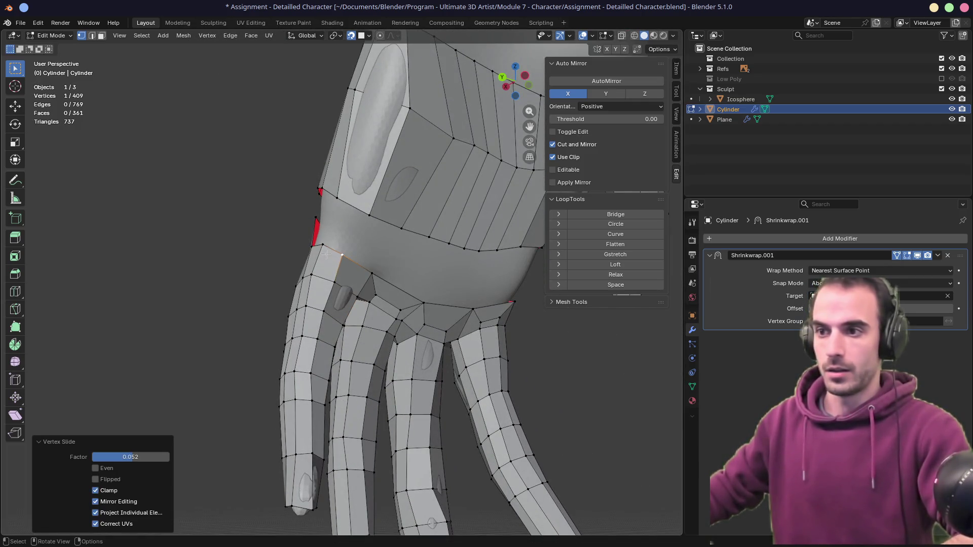
{"action": "key", "text": "g"}
{"action": "key", "text": "g"}
{"action": "left_click", "coordinate": [321, 256]}
{"action": "key", "text": "g"}
{"action": "key", "text": "g"}
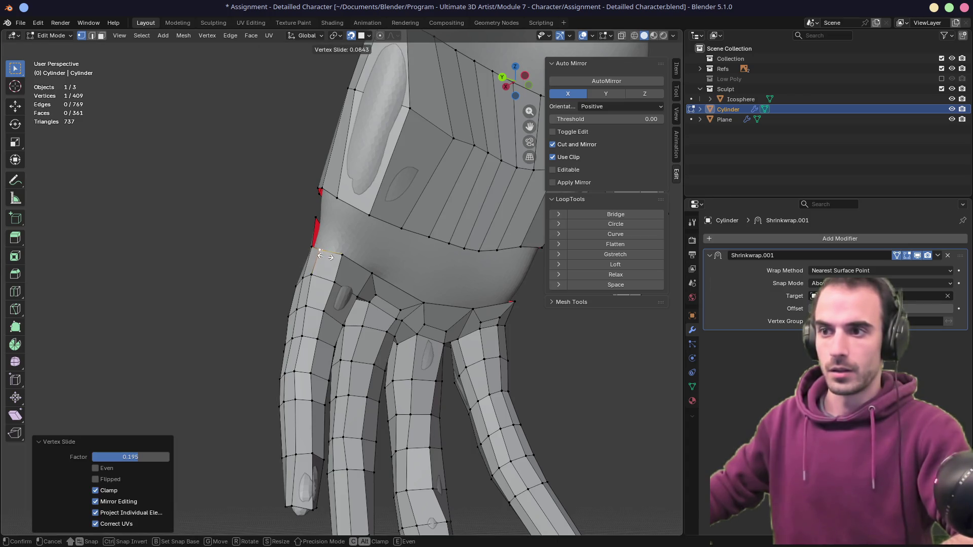
{"action": "left_click", "coordinate": [327, 253]}
{"action": "mouse_move", "coordinate": [326, 252]}
{"action": "middle_mouse_down"}
{"action": "mouse_move", "coordinate": [344, 228]}
{"action": "mouse_move", "coordinate": [456, 243]}
{"action": "mouse_move", "coordinate": [324, 236]}
{"action": "mouse_move", "coordinate": [374, 253]}
{"action": "mouse_move", "coordinate": [312, 279]}
{"action": "mouse_move", "coordinate": [217, 272]}
{"action": "mouse_move", "coordinate": [290, 259]}
{"action": "mouse_move", "coordinate": [309, 274]}
{"action": "mouse_move", "coordinate": [295, 264]}
{"action": "mouse_move", "coordinate": [309, 265]}
{"action": "mouse_move", "coordinate": [306, 250]}
{"action": "mouse_move", "coordinate": [295, 262]}
{"action": "middle_mouse_up"}
{"action": "key", "text": "g"}
{"action": "left_click", "coordinate": [344, 228]}
- Extrude the palm-rim edge path toward the wrist, adding five new faces
{"action": "key", "text": "2"}
{"action": "scroll", "coordinate": [351, 251], "scroll_direction": "up", "scroll_amount": 2}
{"action": "left_click", "coordinate": [309, 274], "text": "ctrl"}
{"action": "key", "text": "e"}
{"action": "left_click", "coordinate": [317, 237]}
- Fill the two gaps at the wrist with new four-vertex faces
{"action": "key", "text": "1"}
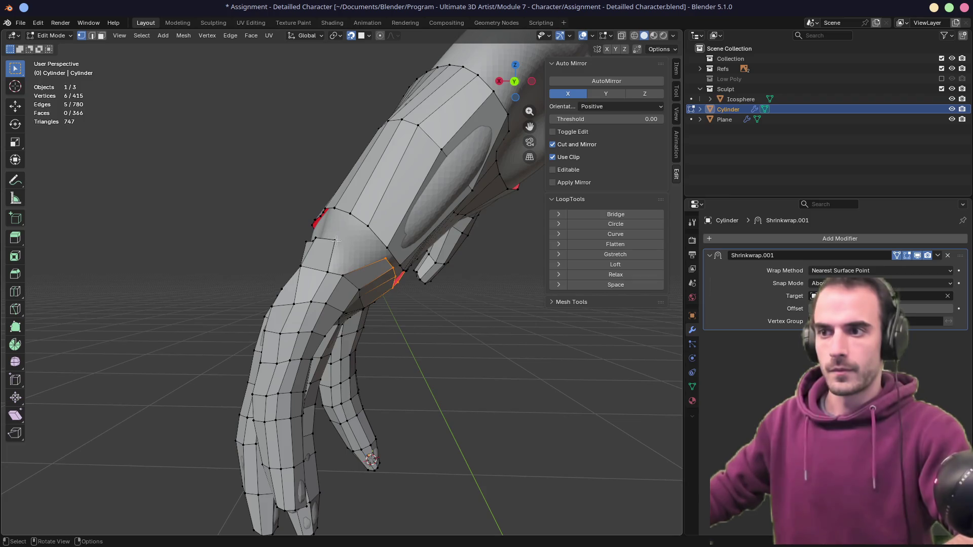
{"action": "left_click", "coordinate": [384, 259], "text": "shift"}
{"action": "key", "text": "f"}
{"action": "middle_click_drag", "start_coordinate": [407, 262], "coordinate": [242, 253]}
{"action": "left_click", "coordinate": [301, 261]}
{"action": "mouse_move", "coordinate": [301, 261]}
{"action": "middle_mouse_down"}
{"action": "mouse_move", "coordinate": [325, 261]}
{"action": "mouse_move", "coordinate": [306, 245]}
{"action": "middle_mouse_up"}
{"action": "left_click", "coordinate": [332, 247], "text": "ctrl"}
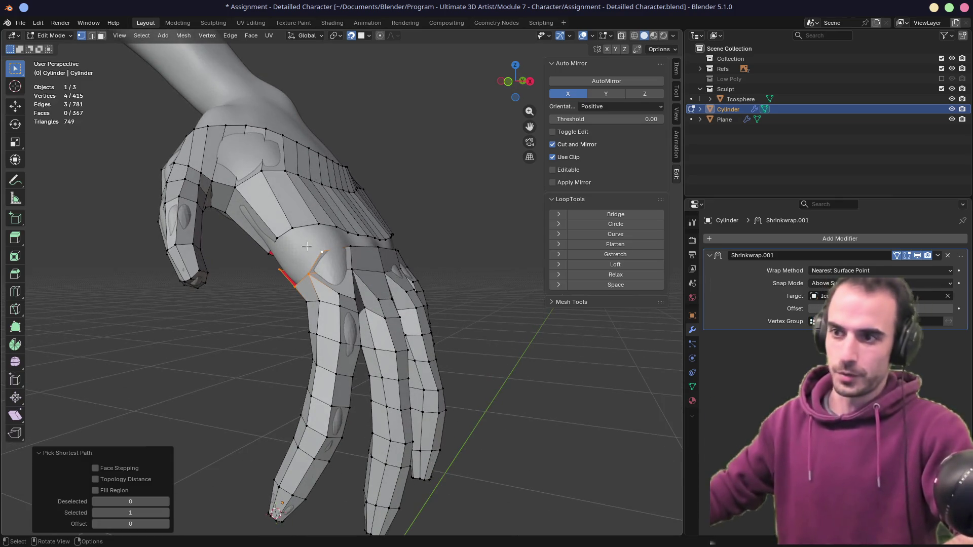
{"action": "scroll", "coordinate": [301, 265], "scroll_direction": "up", "scroll_amount": 3}
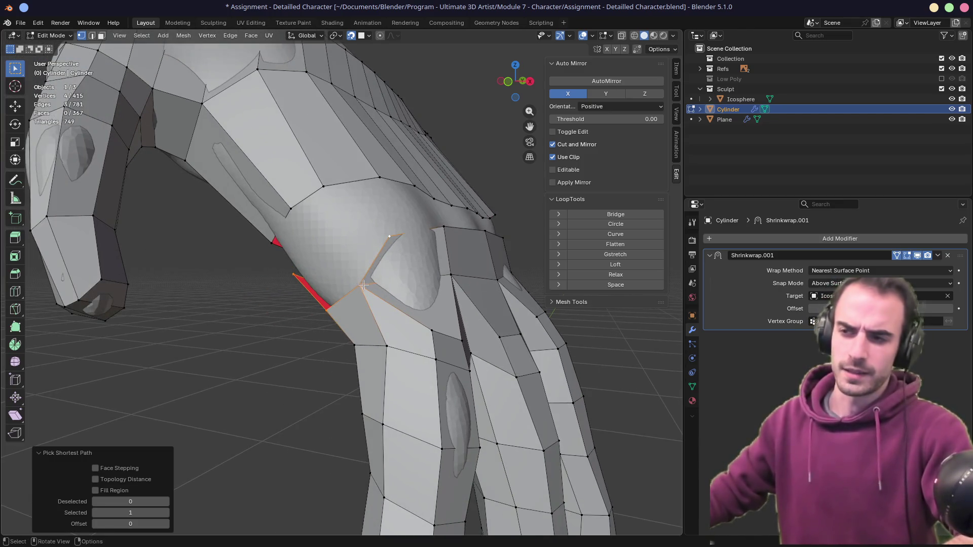
{"action": "key", "text": "f"}
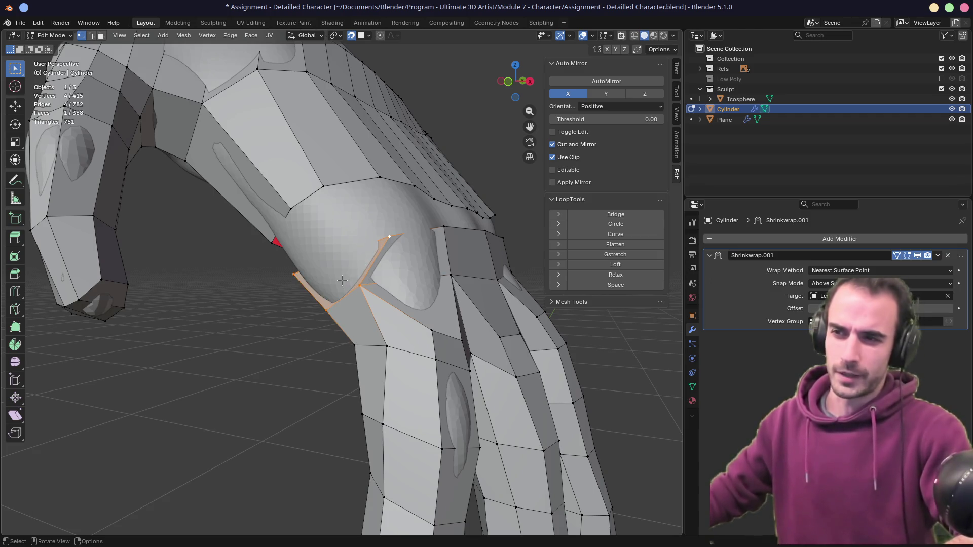
{"action": "middle_click_drag", "start_coordinate": [342, 280], "coordinate": [389, 236]}
- Slide the vertices around the new faces along their edges, by 0.504 and 0.106
{"action": "left_click", "coordinate": [390, 237]}
{"action": "key", "text": "g"}
{"action": "key", "text": "g"}
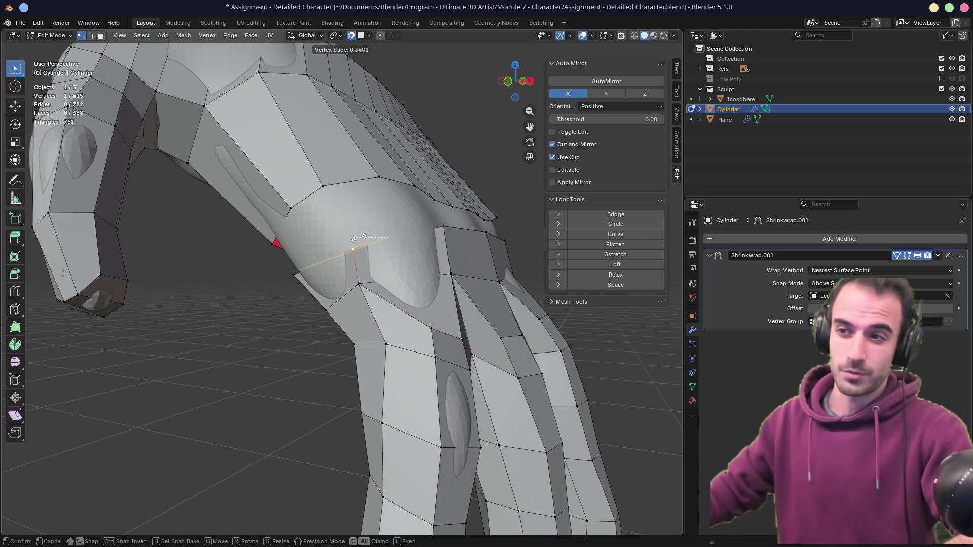
{"action": "left_click", "coordinate": [396, 263]}
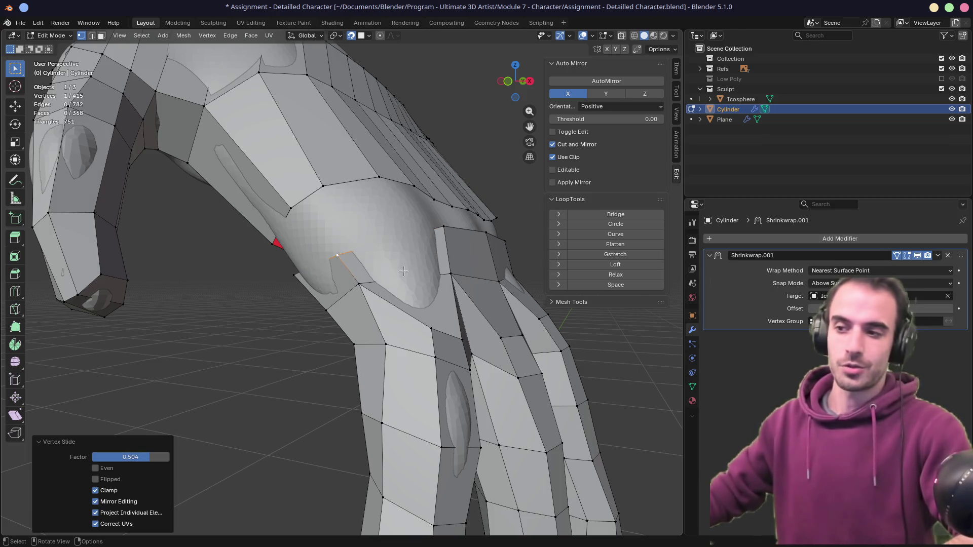
{"action": "middle_click_drag", "start_coordinate": [403, 271], "coordinate": [405, 238]}
{"action": "scroll", "coordinate": [405, 233], "scroll_direction": "up", "scroll_amount": 2}
{"action": "key", "text": "g"}
{"action": "key", "text": "g"}
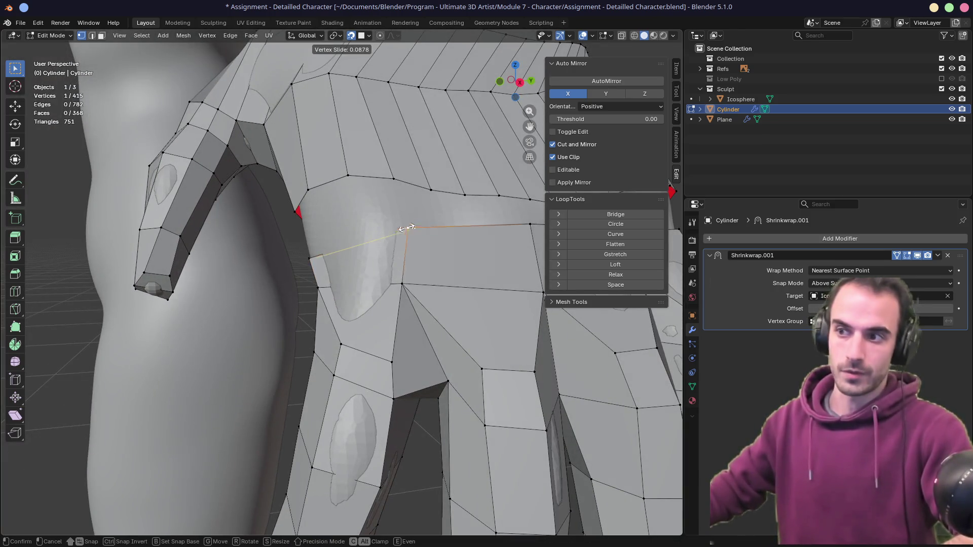
{"action": "left_click", "coordinate": [389, 236]}
{"action": "left_click", "coordinate": [399, 274]}
{"action": "key", "text": "g"}
{"action": "key", "text": "g"}
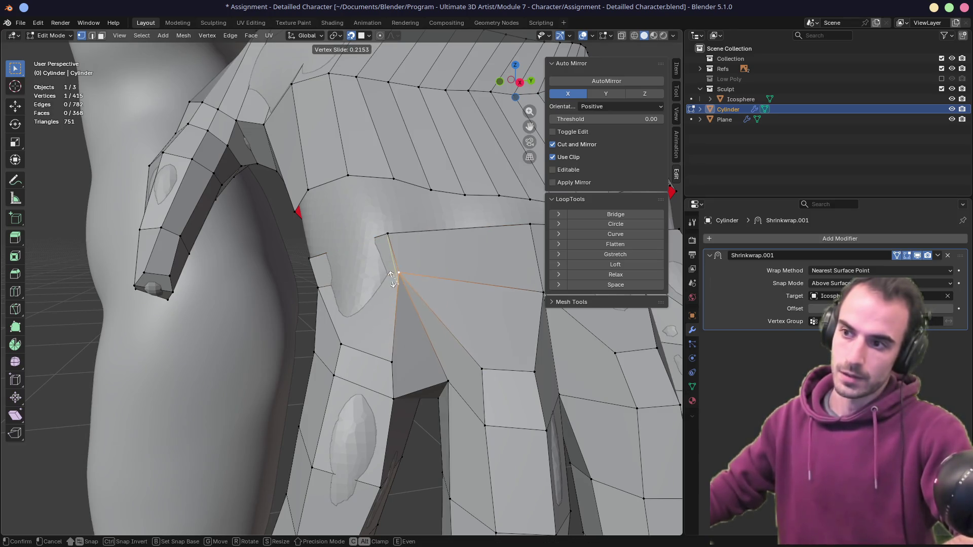
{"action": "left_click", "coordinate": [393, 278]}
{"action": "middle_click_drag", "start_coordinate": [393, 279], "coordinate": [395, 302]}
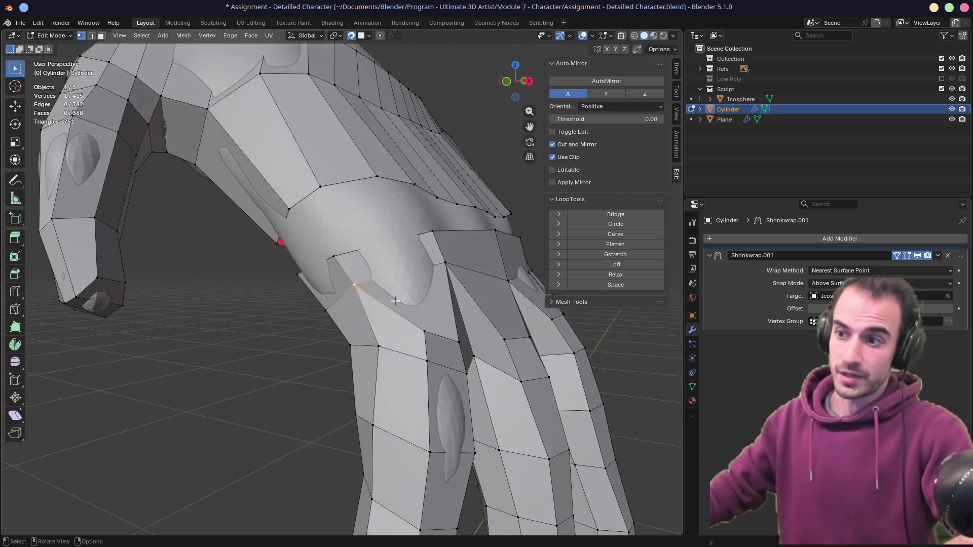
{"action": "key", "text": "g"}
{"action": "key", "text": "g"}
{"action": "left_click", "coordinate": [385, 299]}
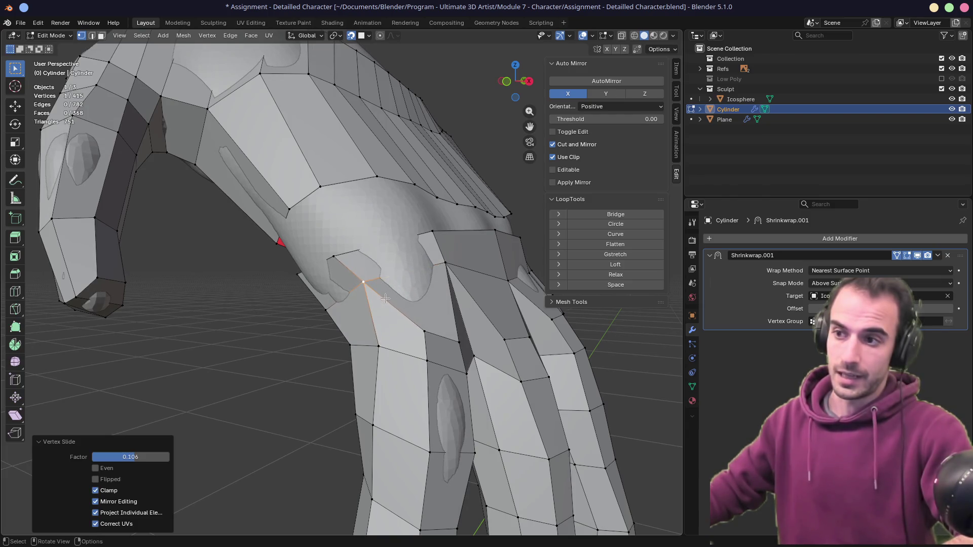
- Reposition the wrist-edge vertex, finishing with a 0.077 slide
{"action": "mouse_move", "coordinate": [408, 269]}
{"action": "middle_mouse_down"}
{"action": "mouse_move", "coordinate": [377, 266]}
{"action": "mouse_move", "coordinate": [390, 272]}
{"action": "mouse_move", "coordinate": [510, 237]}
{"action": "middle_mouse_up"}
{"action": "key", "text": "ctrl+r"}
{"action": "right_click", "coordinate": [393, 275]}
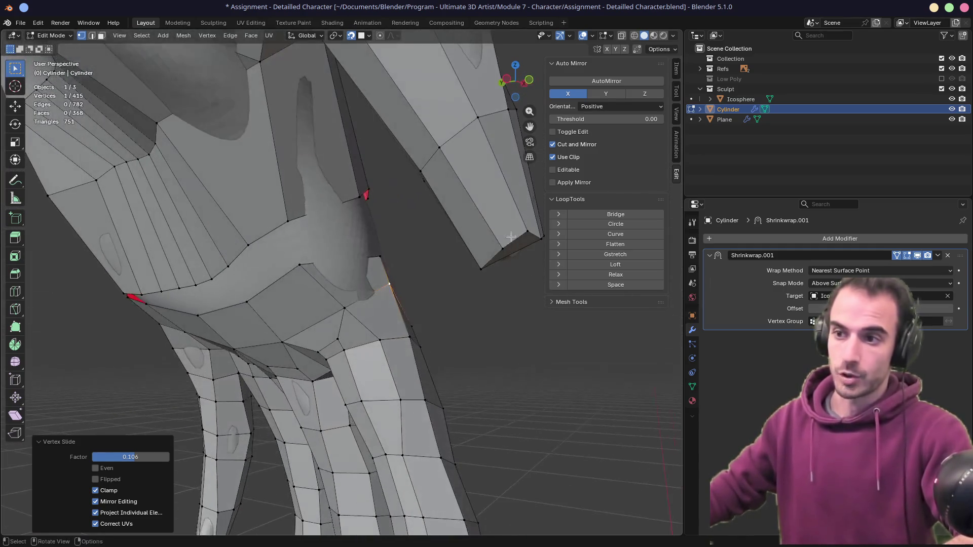
{"action": "left_click", "coordinate": [302, 265]}
{"action": "key", "text": "shift+v"}
{"action": "right_click", "coordinate": [332, 272]}
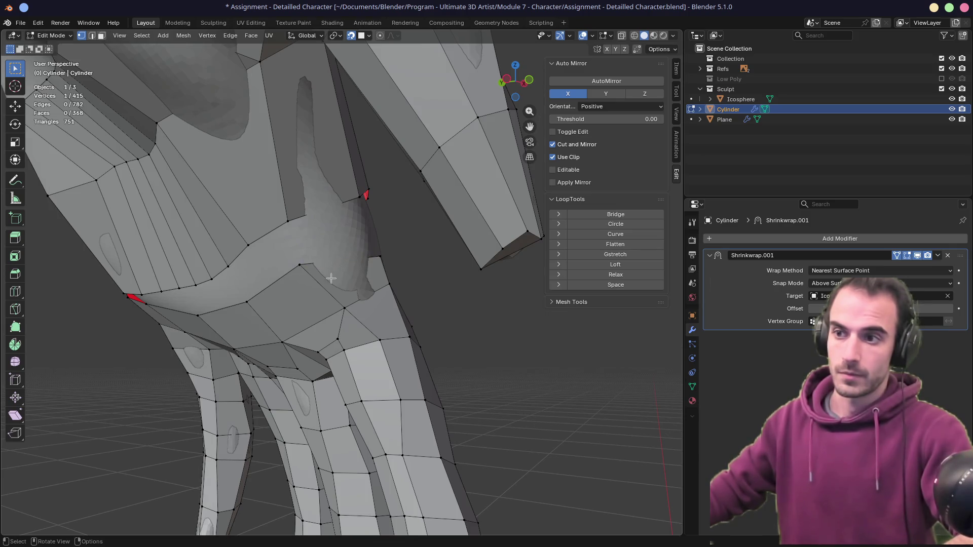
{"action": "key", "text": "g"}
{"action": "left_click", "coordinate": [248, 303]}
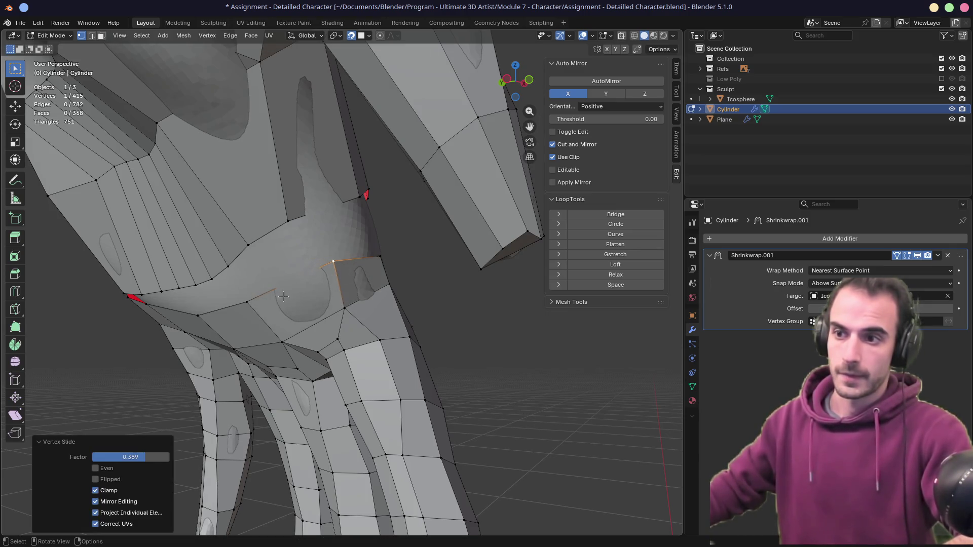
{"action": "key", "text": "g"}
{"action": "key", "text": "g"}
{"action": "left_click", "coordinate": [263, 301]}
{"action": "mouse_move", "coordinate": [263, 301]}
{"action": "middle_mouse_down"}
{"action": "mouse_move", "coordinate": [317, 287]}
{"action": "mouse_move", "coordinate": [307, 284]}
{"action": "mouse_move", "coordinate": [311, 306]}
{"action": "mouse_move", "coordinate": [370, 249]}
{"action": "middle_mouse_up"}
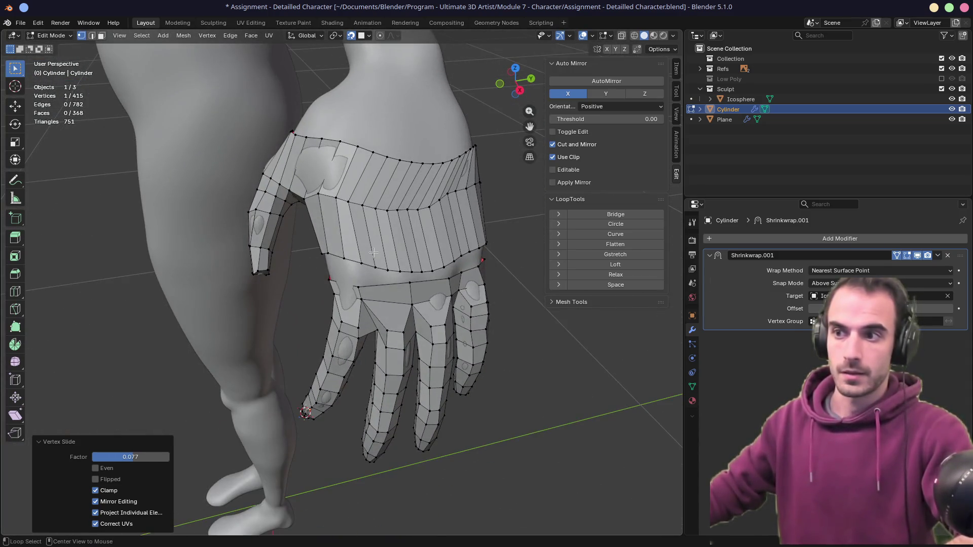
- Delete the ring of sleeve faces around the wrist
{"action": "key", "text": "2"}
{"action": "key", "text": "3"}
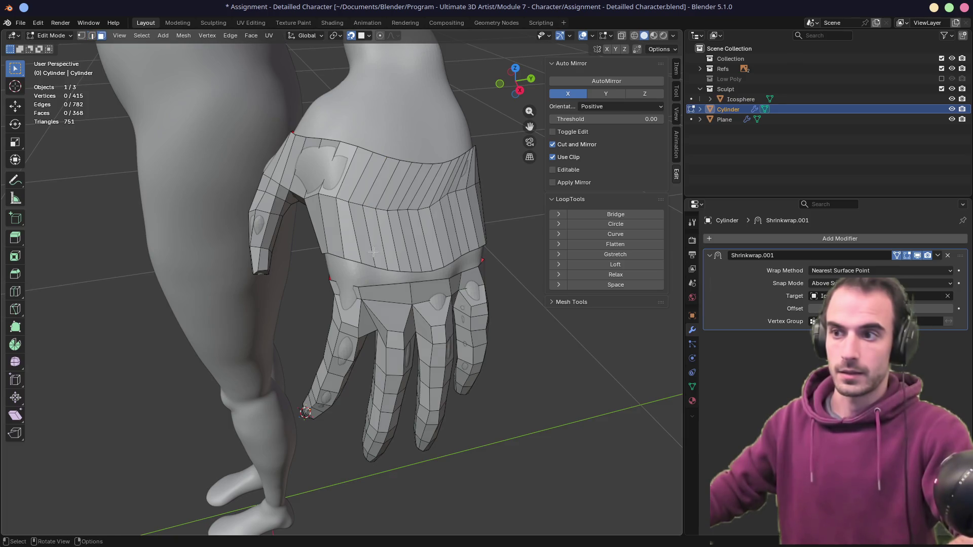
{"action": "left_click", "coordinate": [375, 250], "text": "alt"}
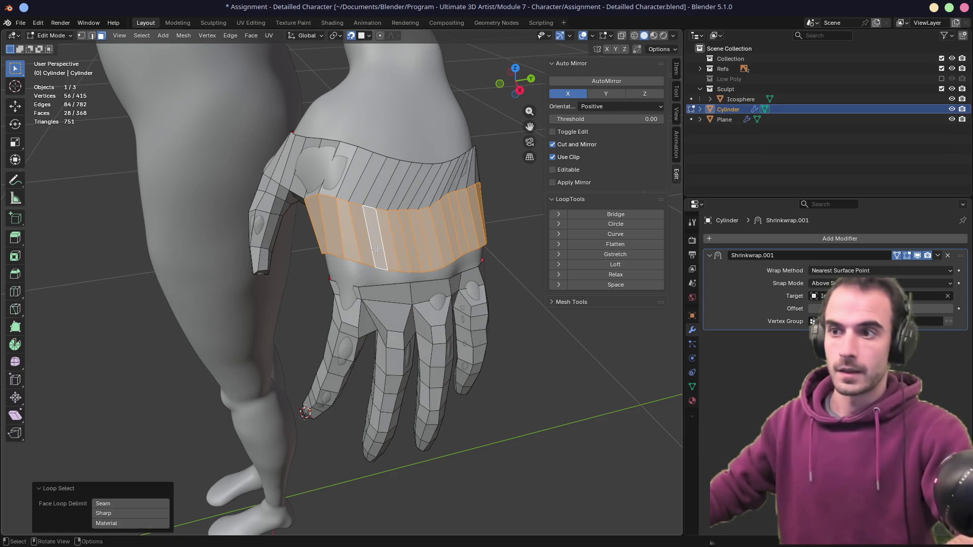
{"action": "key", "text": "x"}
{"action": "left_click", "coordinate": [375, 250]}
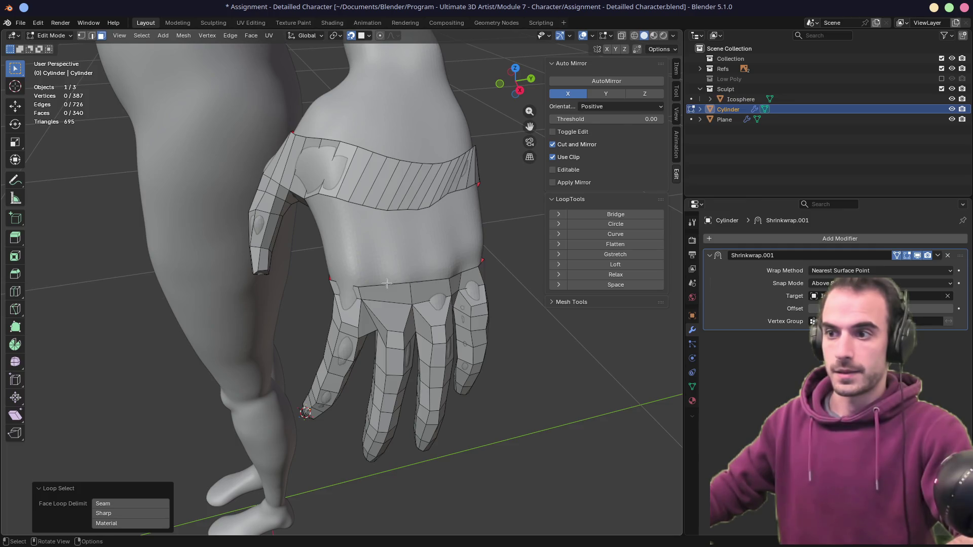
- Set snapping to Face Nearest and extrude the wrist edge loop up the forearm sculpt
{"action": "key", "text": "2"}
{"action": "left_click", "coordinate": [379, 284], "text": "alt"}
{"action": "mouse_move", "coordinate": [379, 284]}
{"action": "middle_mouse_down"}
{"action": "mouse_move", "coordinate": [334, 246]}
{"action": "mouse_move", "coordinate": [202, 278]}
{"action": "mouse_move", "coordinate": [284, 152]}
{"action": "mouse_move", "coordinate": [360, 63]}
{"action": "middle_mouse_up"}
{"action": "left_click", "coordinate": [368, 35]}
{"action": "left_click", "coordinate": [355, 203]}
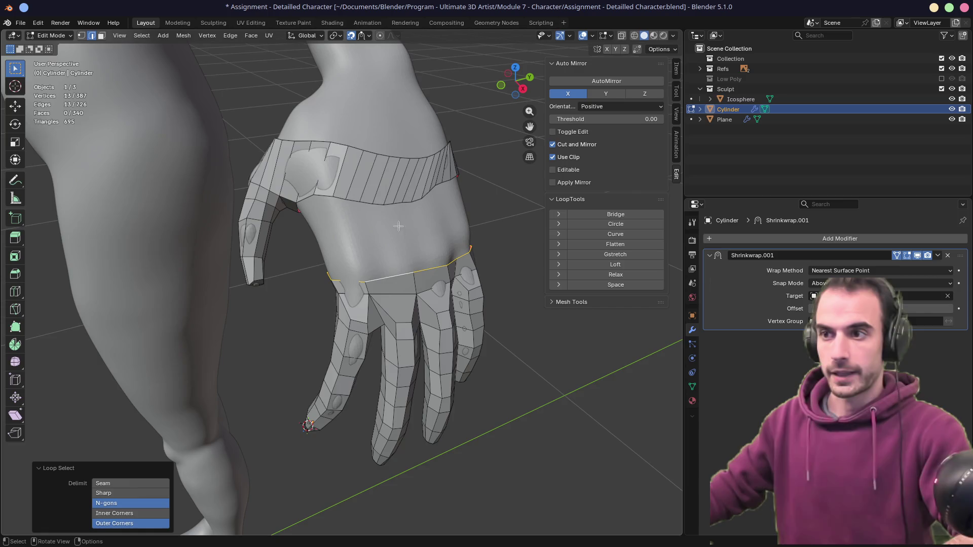
{"action": "middle_click_drag", "start_coordinate": [394, 238], "coordinate": [401, 229]}
{"action": "key", "text": "e"}
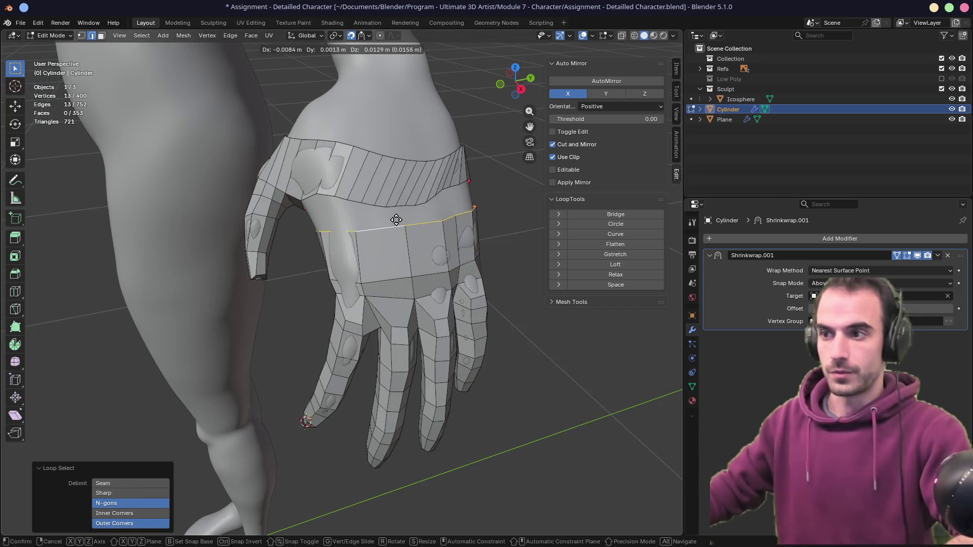
{"action": "left_click", "coordinate": [392, 214]}
- Relax the extruded wrist loop and the other wrist loop with LoopTools
{"action": "middle_click_drag", "start_coordinate": [392, 213], "coordinate": [405, 238]}
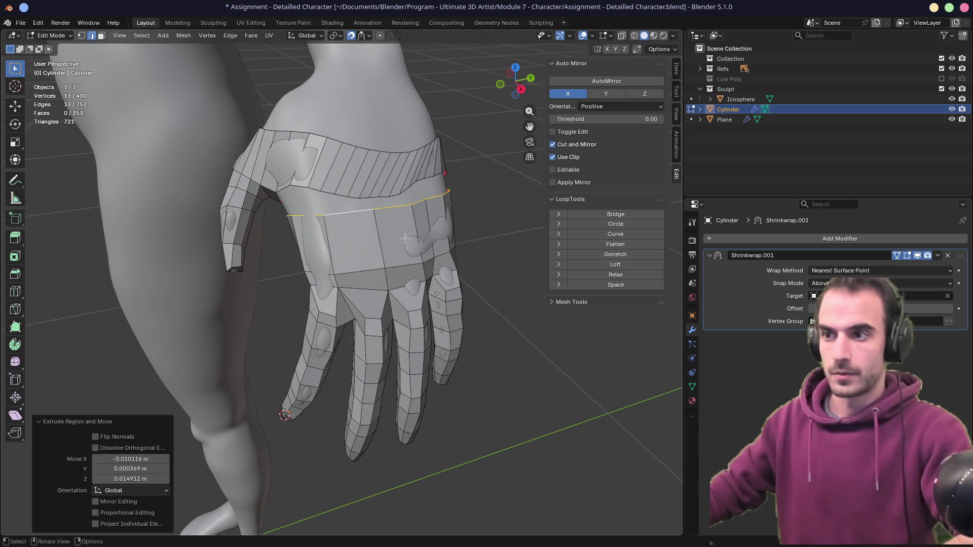
{"action": "left_click", "coordinate": [617, 274]}
{"action": "mouse_move", "coordinate": [456, 213]}
{"action": "middle_mouse_down"}
{"action": "mouse_move", "coordinate": [326, 199]}
{"action": "mouse_move", "coordinate": [355, 228]}
{"action": "middle_mouse_up"}
{"action": "left_click", "coordinate": [385, 269], "text": "alt"}
{"action": "left_click", "coordinate": [619, 276]}
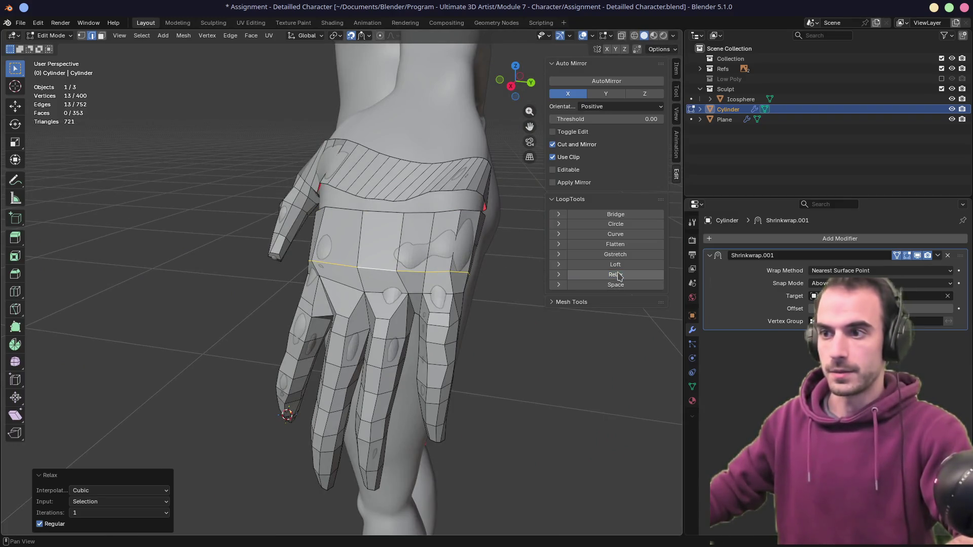
- Select the edge loop running across the back of the hand
{"action": "left_click", "coordinate": [497, 345]}
{"action": "mouse_move", "coordinate": [497, 345]}
{"action": "middle_mouse_down"}
{"action": "mouse_move", "coordinate": [430, 304]}
{"action": "mouse_move", "coordinate": [356, 280]}
{"action": "mouse_move", "coordinate": [458, 252]}
{"action": "mouse_move", "coordinate": [368, 251]}
{"action": "mouse_move", "coordinate": [349, 264]}
{"action": "middle_mouse_up"}
{"action": "left_click", "coordinate": [357, 280], "text": "alt"}
{"action": "left_click", "coordinate": [356, 280]}
{"action": "left_click", "coordinate": [380, 280], "text": "alt"}
{"action": "scroll", "coordinate": [372, 275], "scroll_direction": "up", "scroll_amount": 6}
{"action": "scroll", "coordinate": [367, 271], "scroll_direction": "down", "scroll_amount": 6}
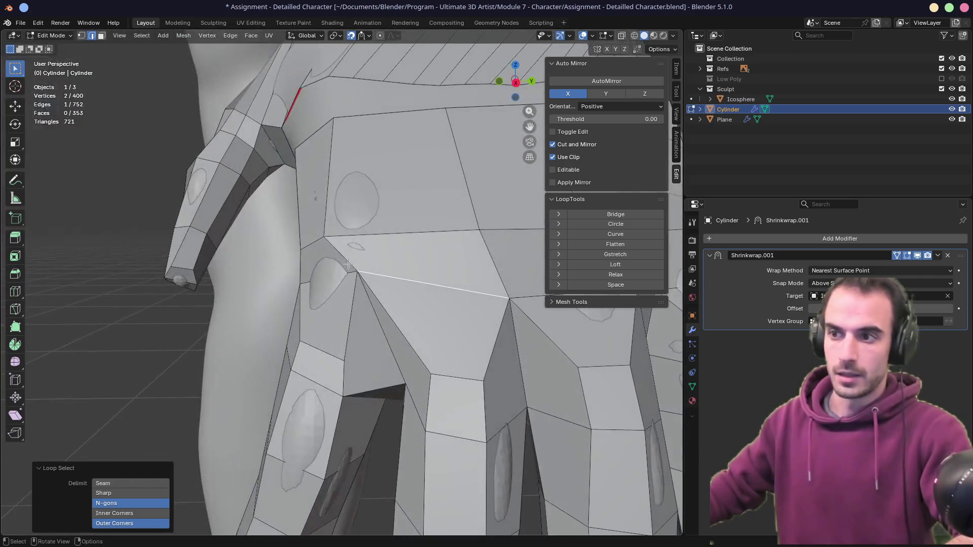
- Slide a vertex near the wrist band along its edge by a factor of 0.300
{"action": "mouse_move", "coordinate": [464, 274]}
{"action": "middle_mouse_down"}
{"action": "mouse_move", "coordinate": [378, 245]}
{"action": "mouse_move", "coordinate": [437, 248]}
{"action": "mouse_move", "coordinate": [344, 248]}
{"action": "middle_mouse_up"}
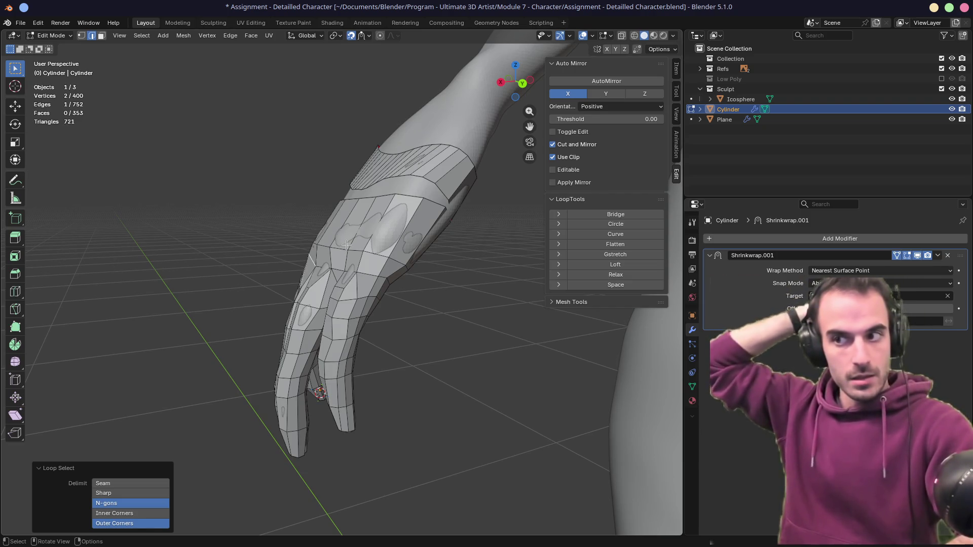
{"action": "middle_click_drag", "start_coordinate": [347, 246], "coordinate": [313, 236]}
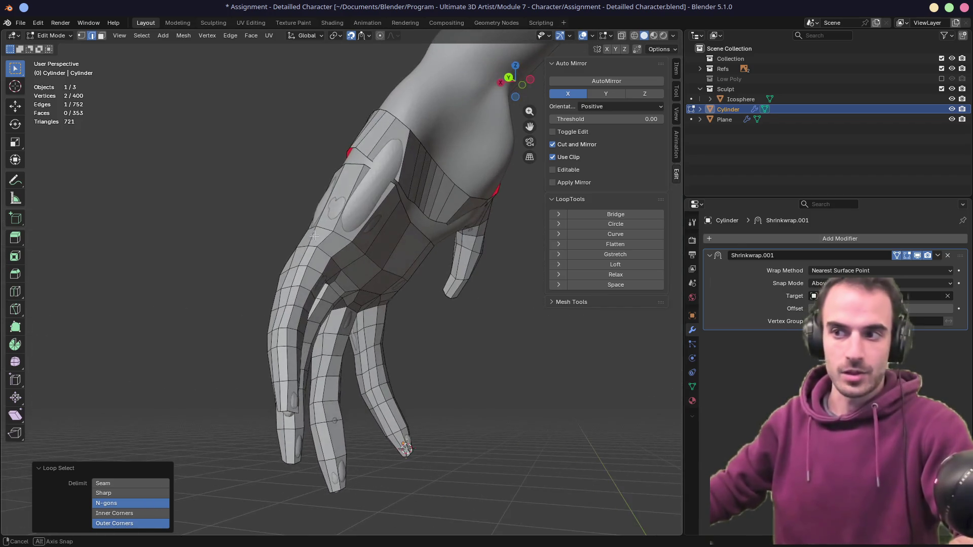
{"action": "key", "text": "1"}
{"action": "key", "text": "shift+v"}
{"action": "left_click", "coordinate": [322, 255]}
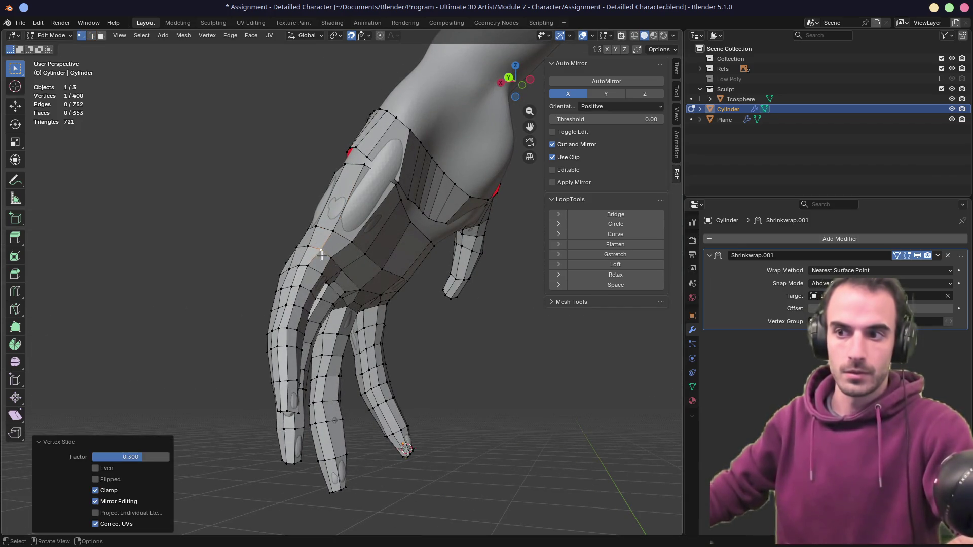
- Start selecting the band of faces across the top of the wrist in face mode
{"action": "mouse_move", "coordinate": [311, 265]}
{"action": "middle_mouse_down"}
{"action": "mouse_move", "coordinate": [443, 225]}
{"action": "mouse_move", "coordinate": [404, 269]}
{"action": "mouse_move", "coordinate": [403, 311]}
{"action": "mouse_move", "coordinate": [399, 285]}
{"action": "mouse_move", "coordinate": [329, 232]}
{"action": "mouse_move", "coordinate": [358, 184]}
{"action": "mouse_move", "coordinate": [446, 162]}
{"action": "mouse_move", "coordinate": [425, 252]}
{"action": "mouse_move", "coordinate": [332, 200]}
{"action": "middle_mouse_up"}
{"action": "key", "text": "3"}
{"action": "left_click", "coordinate": [425, 252], "text": "ctrl"}
{"action": "scroll", "coordinate": [332, 200], "scroll_direction": "up", "scroll_amount": 4}
- Finish selecting the wrist-band faces and delete them
{"action": "left_click", "coordinate": [331, 213], "text": "ctrl"}
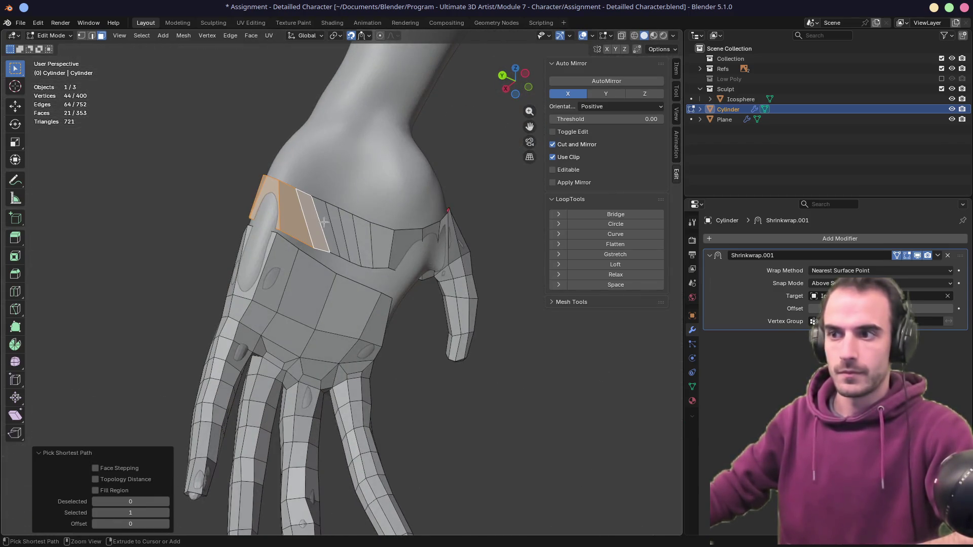
{"action": "left_click", "coordinate": [374, 237], "text": "ctrl"}
{"action": "key", "text": "x"}
{"action": "left_click", "coordinate": [378, 239]}
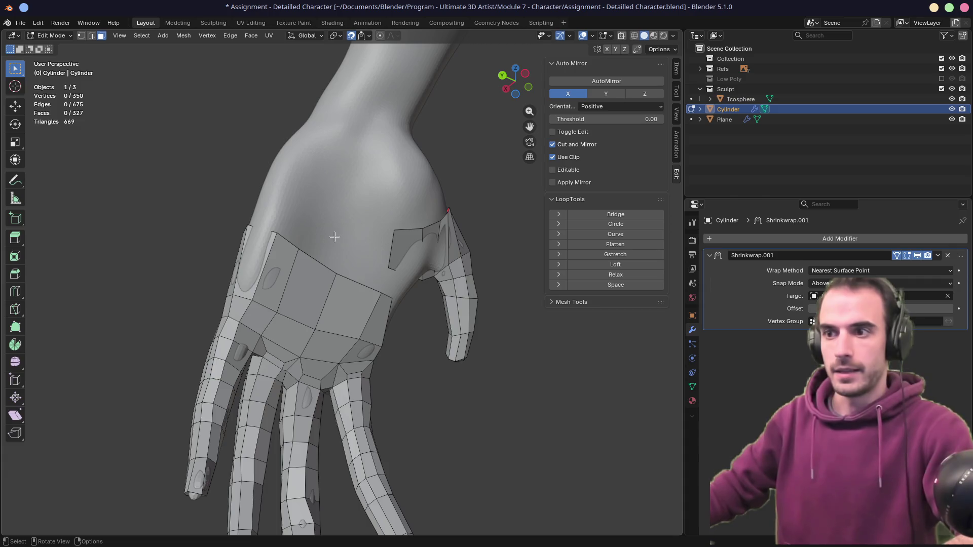
- Select the wrist border edge loop and slide it along the surface
{"action": "key", "text": "2"}
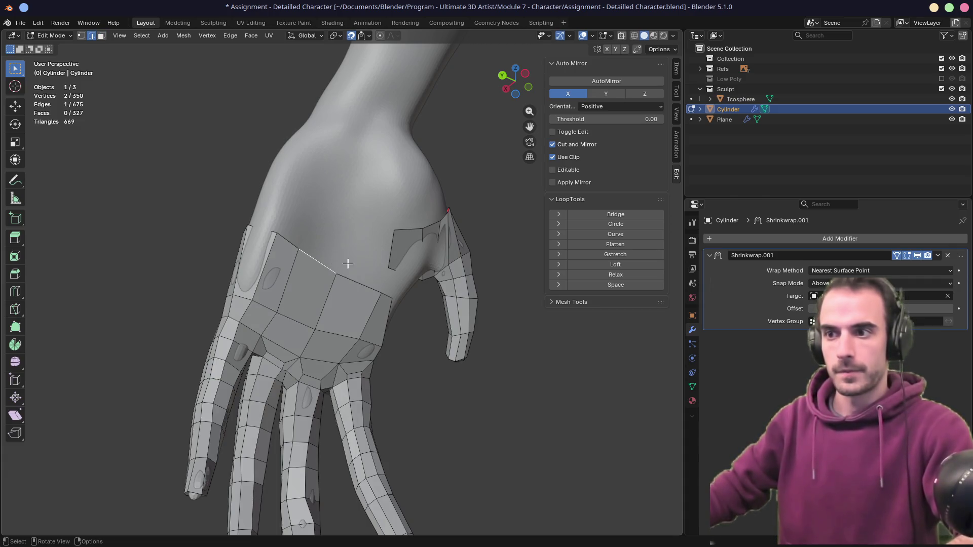
{"action": "left_click", "coordinate": [337, 267], "text": "alt"}
{"action": "middle_click_drag", "start_coordinate": [337, 268], "coordinate": [345, 272]}
{"action": "key", "text": "g"}
{"action": "key", "text": "g"}
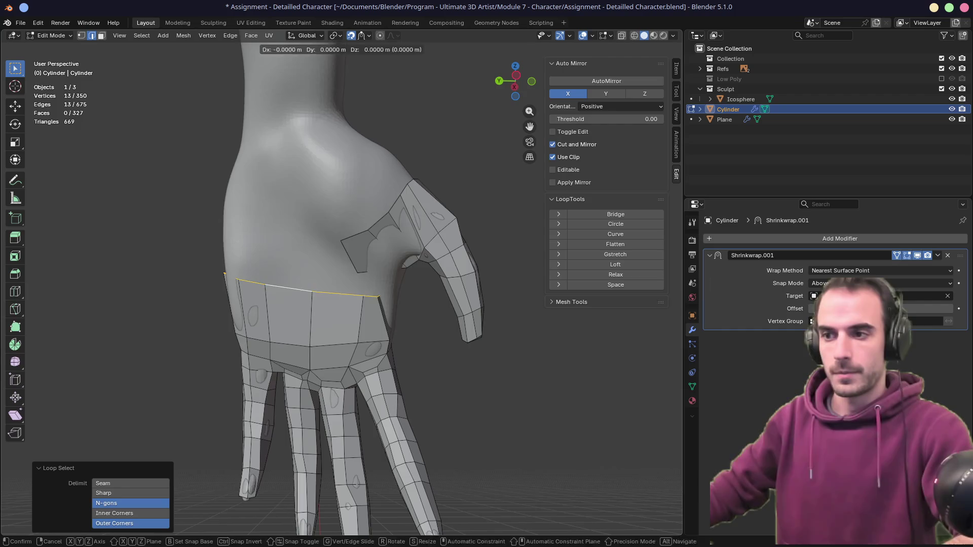
{"action": "left_click", "coordinate": [347, 270]}
- Delete the two stray faces beside the thumb
{"action": "left_click", "coordinate": [357, 256]}
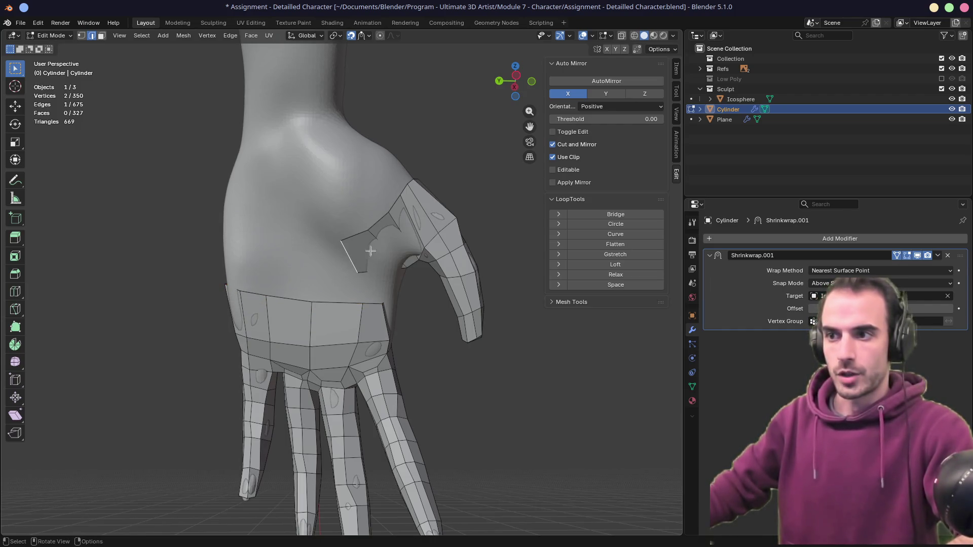
{"action": "left_click", "coordinate": [365, 239]}
{"action": "left_click", "coordinate": [388, 223], "text": "shift"}
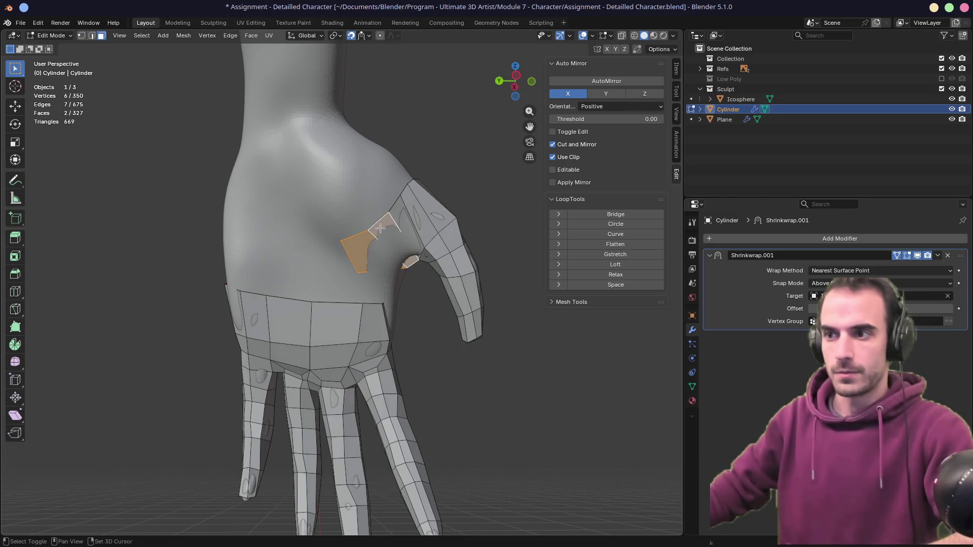
{"action": "mouse_move", "coordinate": [388, 223]}
{"action": "middle_mouse_down"}
{"action": "mouse_move", "coordinate": [284, 250]}
{"action": "mouse_move", "coordinate": [358, 275]}
{"action": "middle_mouse_up"}
{"action": "key", "text": "x"}
{"action": "left_click", "coordinate": [278, 253]}
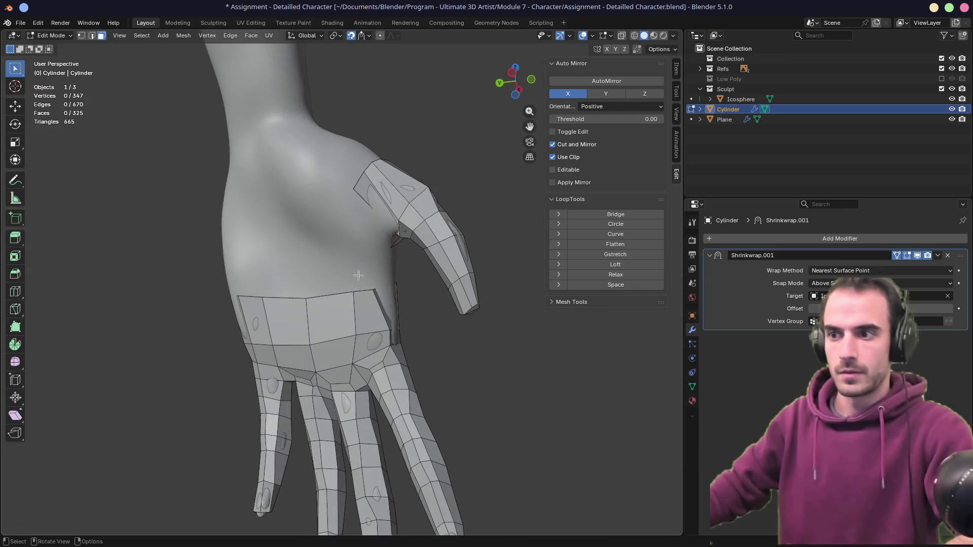
- Extrude the hand's top border loop up the forearm and slide the new loop into place
{"action": "left_click", "coordinate": [332, 297], "text": "alt"}
{"action": "key", "text": "e"}
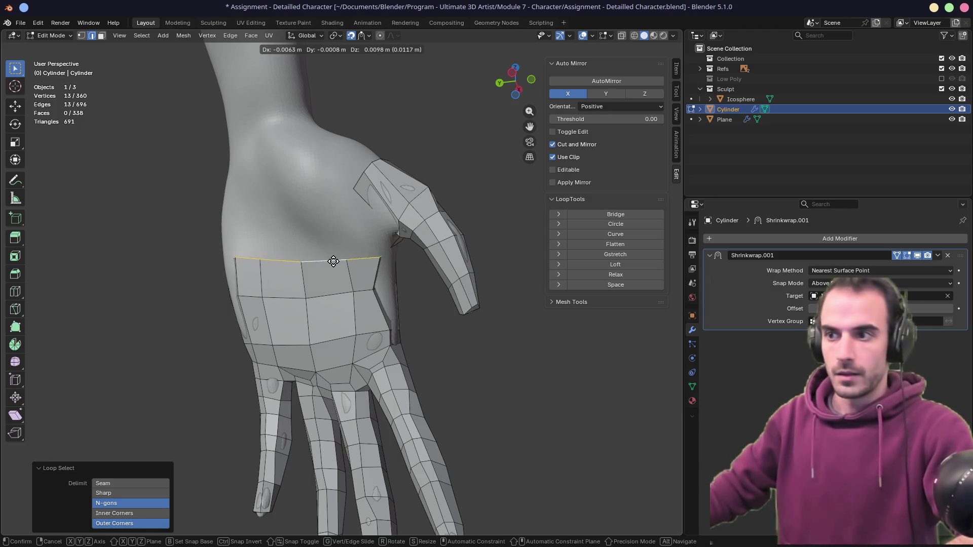
{"action": "left_click", "coordinate": [333, 260]}
{"action": "mouse_move", "coordinate": [406, 258]}
{"action": "middle_mouse_down"}
{"action": "mouse_move", "coordinate": [353, 268]}
{"action": "mouse_move", "coordinate": [353, 293]}
{"action": "middle_mouse_up"}
{"action": "left_click", "coordinate": [352, 294], "text": "alt"}
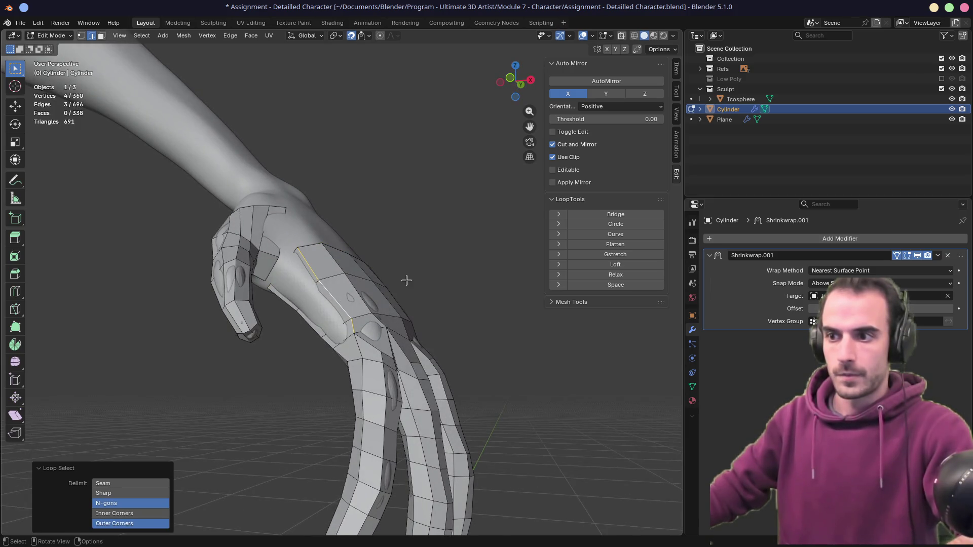
{"action": "key", "text": "g"}
{"action": "key", "text": "g"}
{"action": "left_click", "coordinate": [377, 322]}
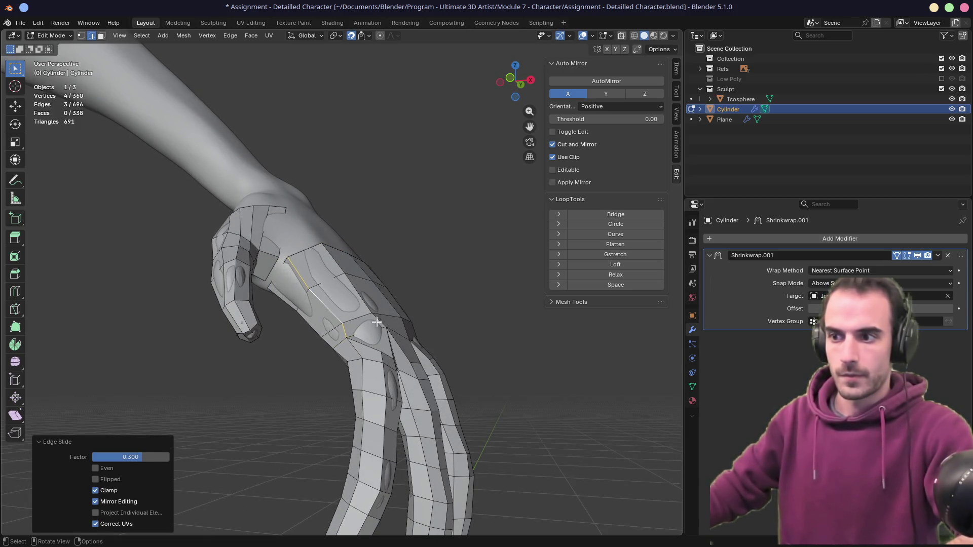
- Even out the forearm edge loops, ending with a vertex slid by 0.115
{"action": "mouse_move", "coordinate": [376, 322]}
{"action": "middle_mouse_down"}
{"action": "mouse_move", "coordinate": [479, 314]}
{"action": "mouse_move", "coordinate": [406, 325]}
{"action": "mouse_move", "coordinate": [362, 310]}
{"action": "mouse_move", "coordinate": [376, 292]}
{"action": "middle_mouse_up"}
{"action": "left_click", "coordinate": [349, 310]}
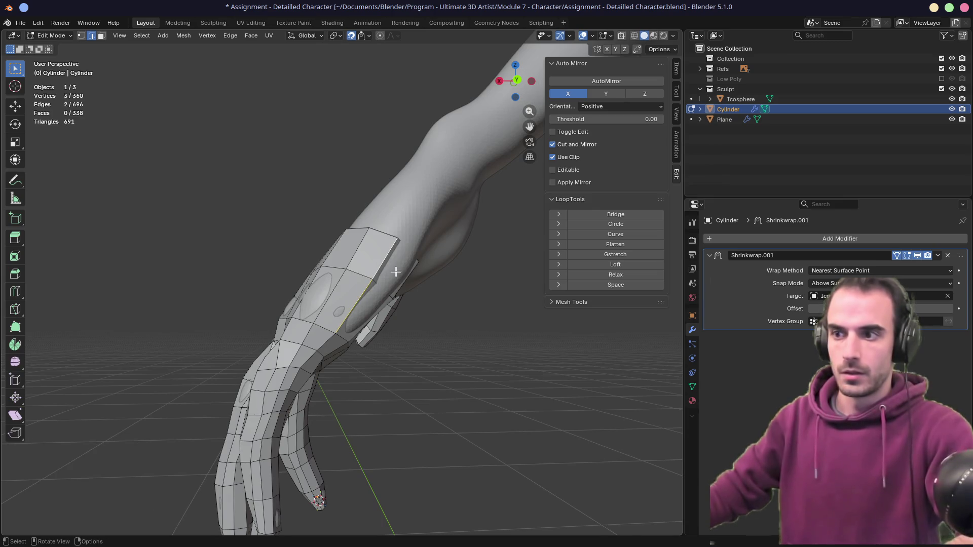
{"action": "key", "text": "g"}
{"action": "key", "text": "g"}
{"action": "left_click", "coordinate": [363, 266]}
{"action": "key", "text": "g"}
{"action": "key", "text": "g"}
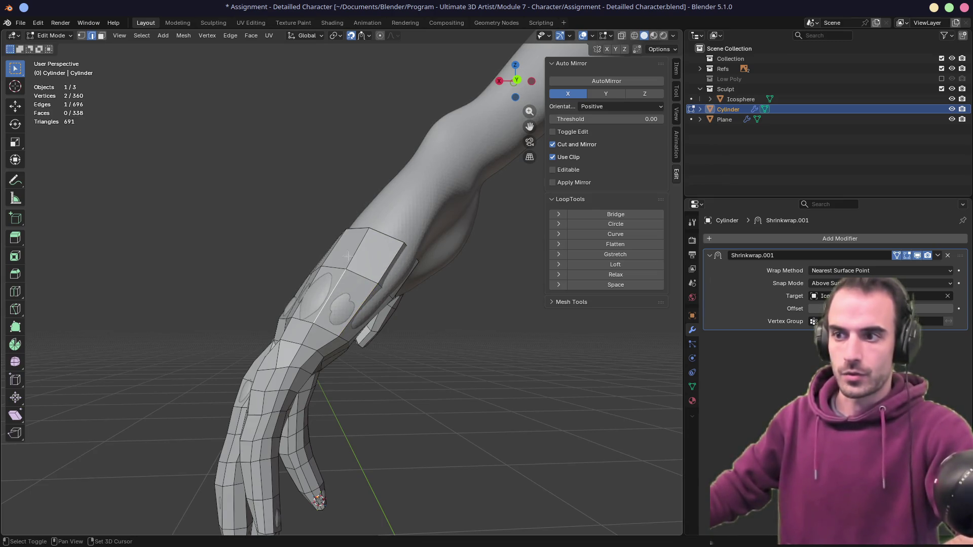
{"action": "left_click", "coordinate": [349, 286]}
{"action": "mouse_move", "coordinate": [349, 287]}
{"action": "middle_mouse_down"}
{"action": "mouse_move", "coordinate": [424, 275]}
{"action": "mouse_move", "coordinate": [292, 269]}
{"action": "mouse_move", "coordinate": [352, 268]}
{"action": "mouse_move", "coordinate": [322, 281]}
{"action": "mouse_move", "coordinate": [343, 254]}
{"action": "middle_mouse_up"}
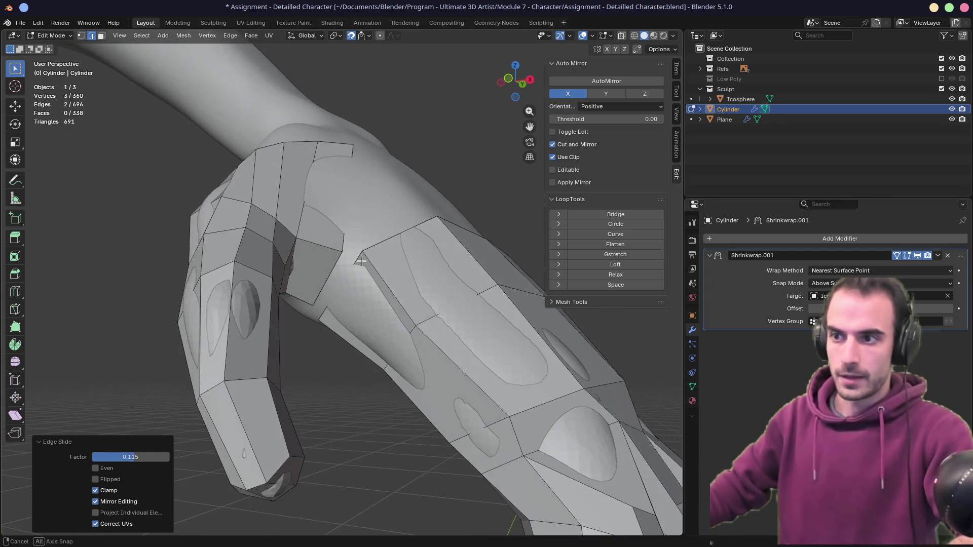
- Merge two vertex pairs At Last at the thumb base, leaving 358 vertices and 695 edges
{"action": "key", "text": "1"}
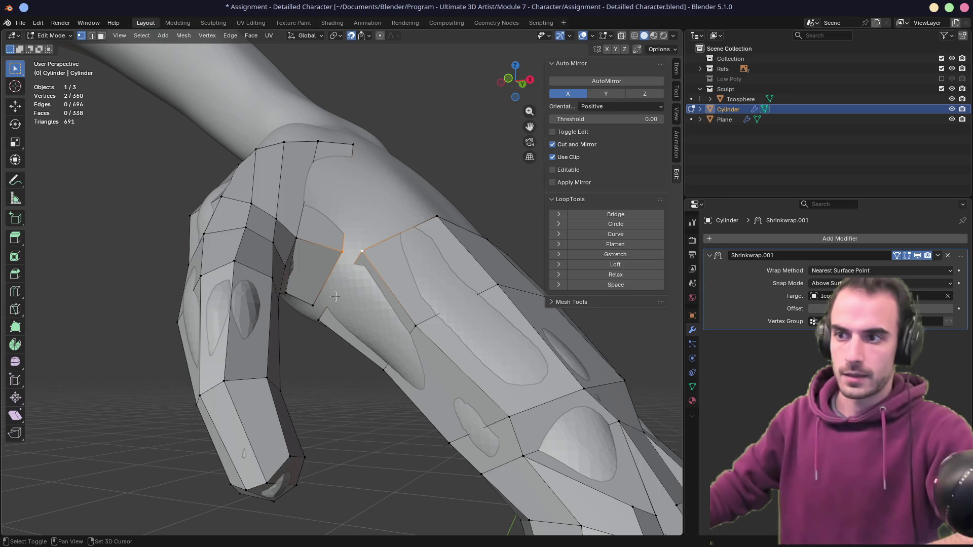
{"action": "key", "text": "m"}
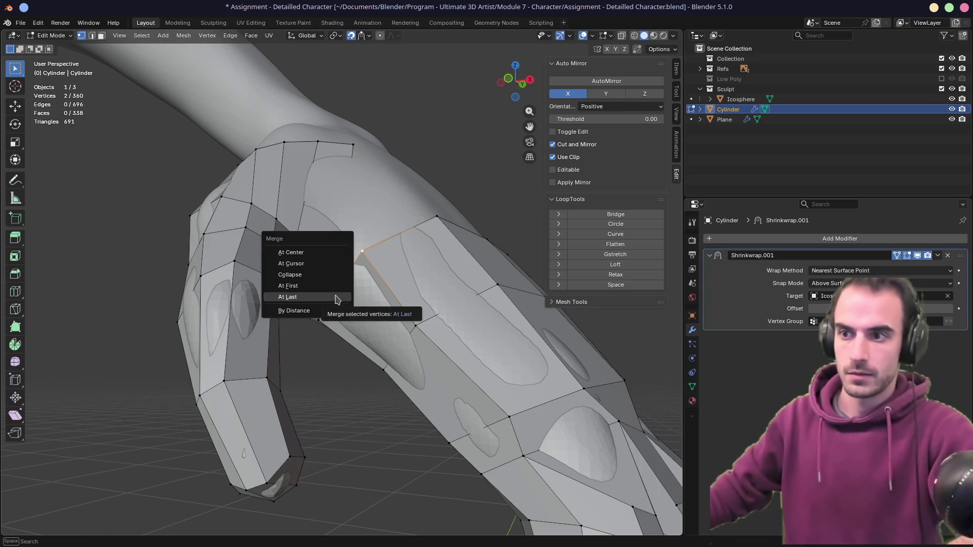
{"action": "left_click", "coordinate": [321, 298]}
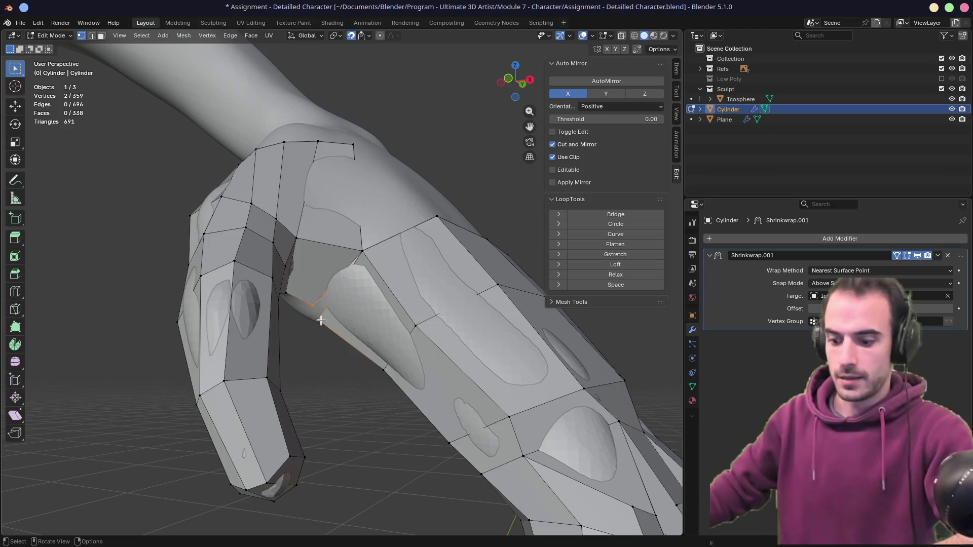
{"action": "key", "text": "m"}
{"action": "left_click", "coordinate": [338, 310]}
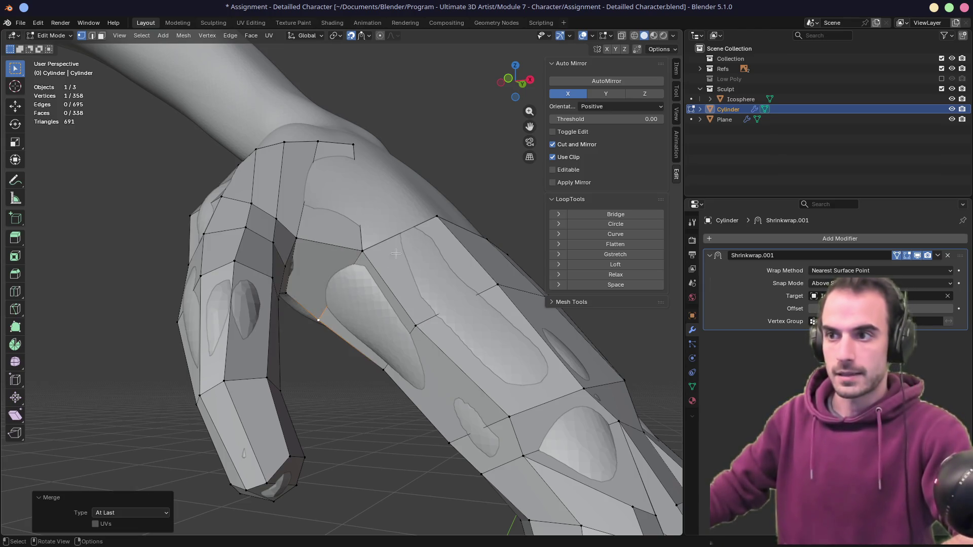
{"action": "mouse_move", "coordinate": [338, 310]}
{"action": "middle_mouse_down"}
{"action": "mouse_move", "coordinate": [351, 274]}
{"action": "mouse_move", "coordinate": [376, 290]}
{"action": "mouse_move", "coordinate": [408, 265]}
{"action": "mouse_move", "coordinate": [355, 253]}
{"action": "mouse_move", "coordinate": [385, 269]}
{"action": "mouse_move", "coordinate": [289, 202]}
{"action": "mouse_move", "coordinate": [212, 182]}
{"action": "middle_mouse_up"}
{"action": "scroll", "coordinate": [386, 260], "scroll_direction": "down", "scroll_amount": 5}
{"action": "key", "text": "2"}
{"action": "scroll", "coordinate": [395, 274], "scroll_direction": "up", "scroll_amount": 3}
{"action": "left_click", "coordinate": [395, 275]}
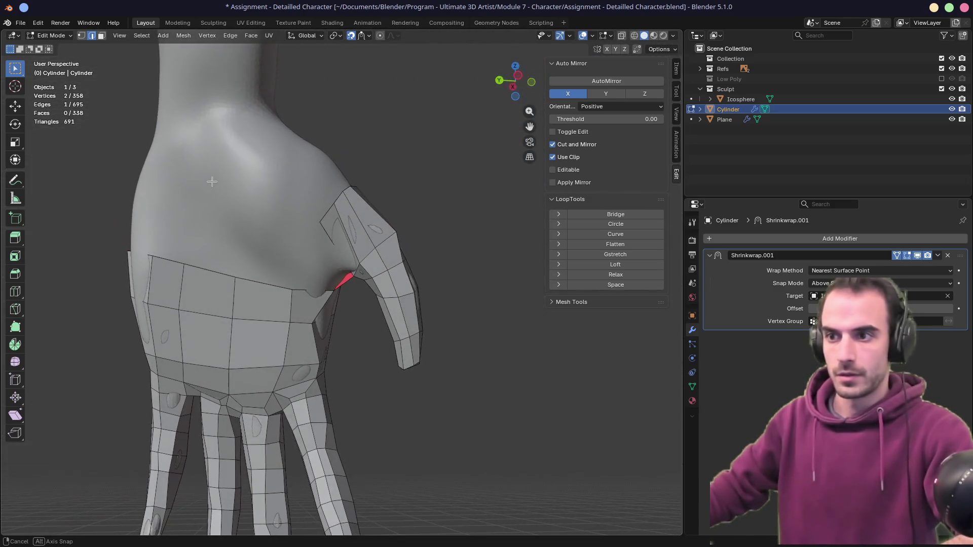
- Extrude the wrist border edges at the thumb gap and fill them with a new face
{"action": "left_click", "coordinate": [265, 285], "text": "ctrl"}
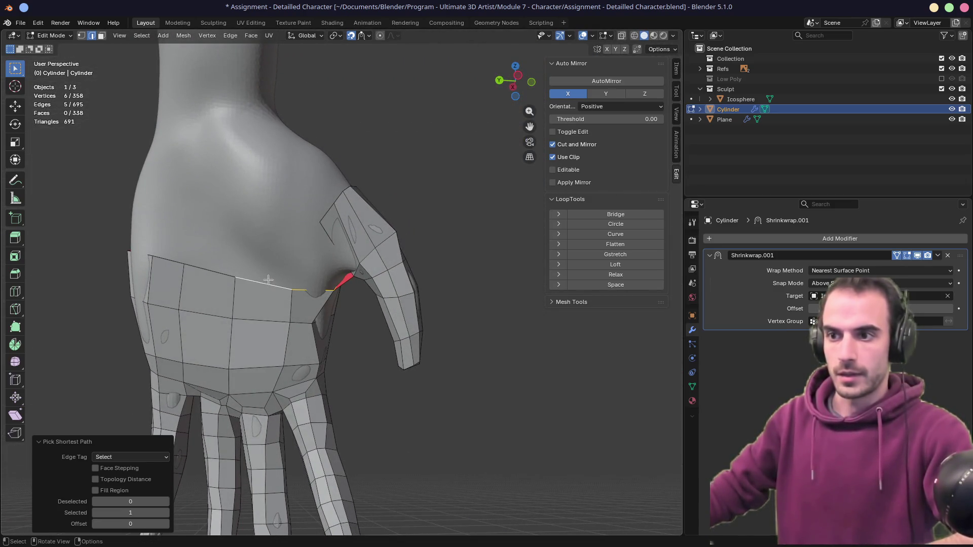
{"action": "left_click", "coordinate": [298, 298]}
{"action": "mouse_move", "coordinate": [298, 297]}
{"action": "middle_mouse_down"}
{"action": "mouse_move", "coordinate": [278, 279]}
{"action": "mouse_move", "coordinate": [283, 300]}
{"action": "mouse_move", "coordinate": [335, 301]}
{"action": "mouse_move", "coordinate": [348, 283]}
{"action": "mouse_move", "coordinate": [256, 289]}
{"action": "mouse_move", "coordinate": [420, 322]}
{"action": "mouse_move", "coordinate": [405, 253]}
{"action": "mouse_move", "coordinate": [430, 203]}
{"action": "mouse_move", "coordinate": [358, 235]}
{"action": "middle_mouse_up"}
{"action": "left_click", "coordinate": [348, 284], "text": "ctrl"}
{"action": "key", "text": "e"}
{"action": "left_click", "coordinate": [426, 183]}
{"action": "key", "text": "3"}
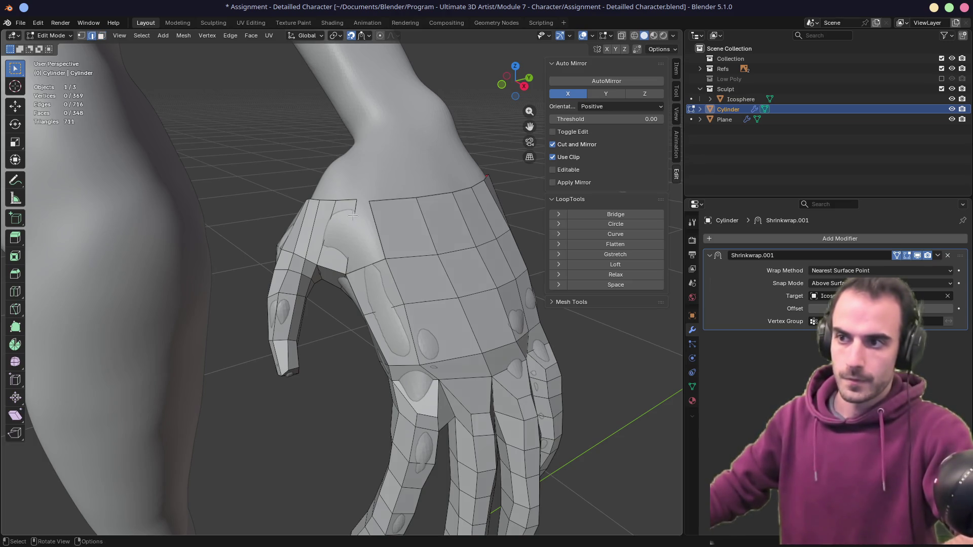
{"action": "key", "text": "f"}
- Move the four border vertices of the new face onto the sculpt surface
{"action": "mouse_move", "coordinate": [385, 219]}
{"action": "middle_mouse_down"}
{"action": "mouse_move", "coordinate": [233, 186]}
{"action": "mouse_move", "coordinate": [243, 202]}
{"action": "middle_mouse_up"}
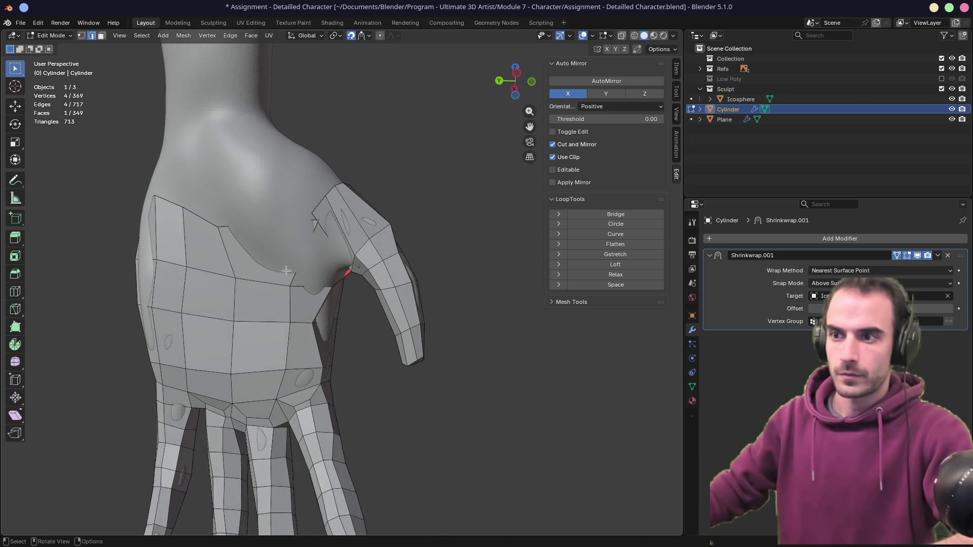
{"action": "left_click", "coordinate": [316, 225]}
{"action": "key", "text": "g"}
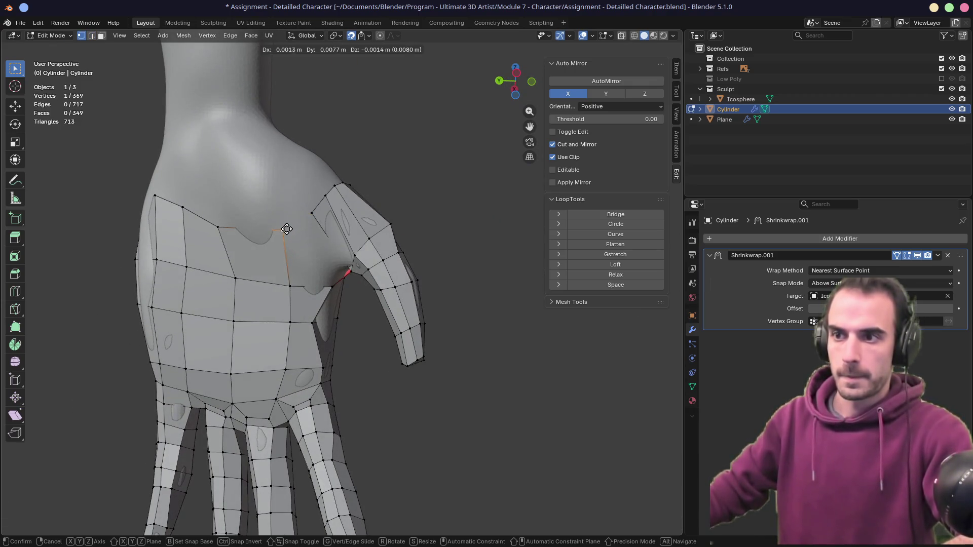
{"action": "left_click", "coordinate": [287, 229]}
{"action": "left_click", "coordinate": [218, 227]}
{"action": "key", "text": "g"}
{"action": "left_click", "coordinate": [227, 228]}
{"action": "left_click", "coordinate": [183, 208]}
{"action": "key", "text": "g"}
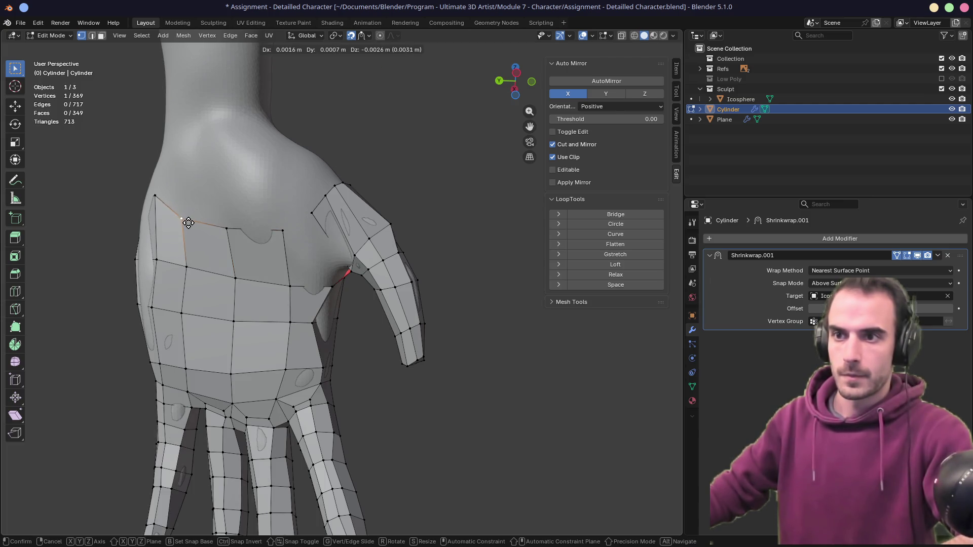
{"action": "left_click", "coordinate": [188, 223]}
{"action": "left_click", "coordinate": [163, 197]}
{"action": "key", "text": "g"}
{"action": "left_click", "coordinate": [155, 214]}
- Extrude a vertex from the thumb base and place it with Face Project snapping
{"action": "mouse_move", "coordinate": [277, 269]}
{"action": "middle_mouse_down"}
{"action": "mouse_move", "coordinate": [321, 233]}
{"action": "mouse_move", "coordinate": [333, 260]}
{"action": "mouse_move", "coordinate": [372, 255]}
{"action": "mouse_move", "coordinate": [355, 260]}
{"action": "middle_mouse_up"}
{"action": "left_click", "coordinate": [339, 276]}
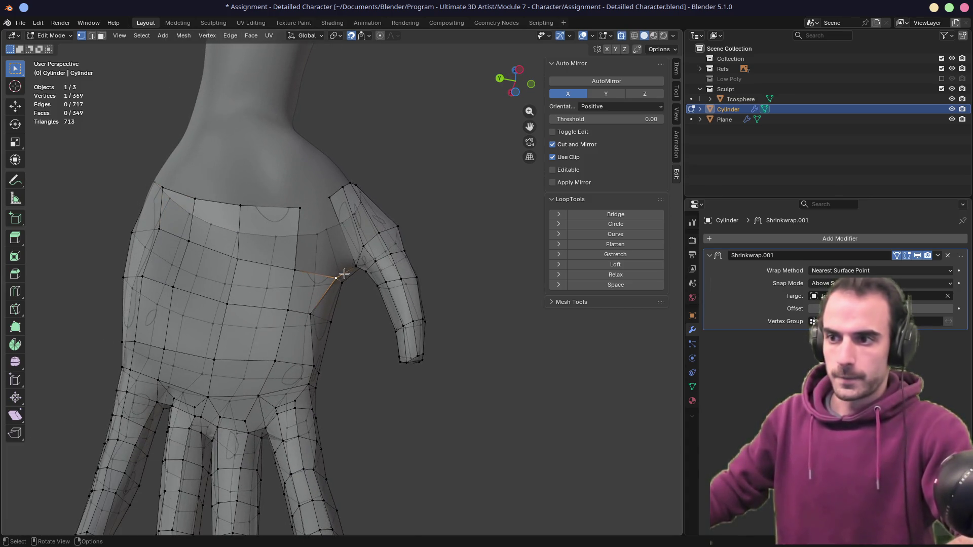
{"action": "key", "text": "e"}
{"action": "left_click", "coordinate": [310, 209]}
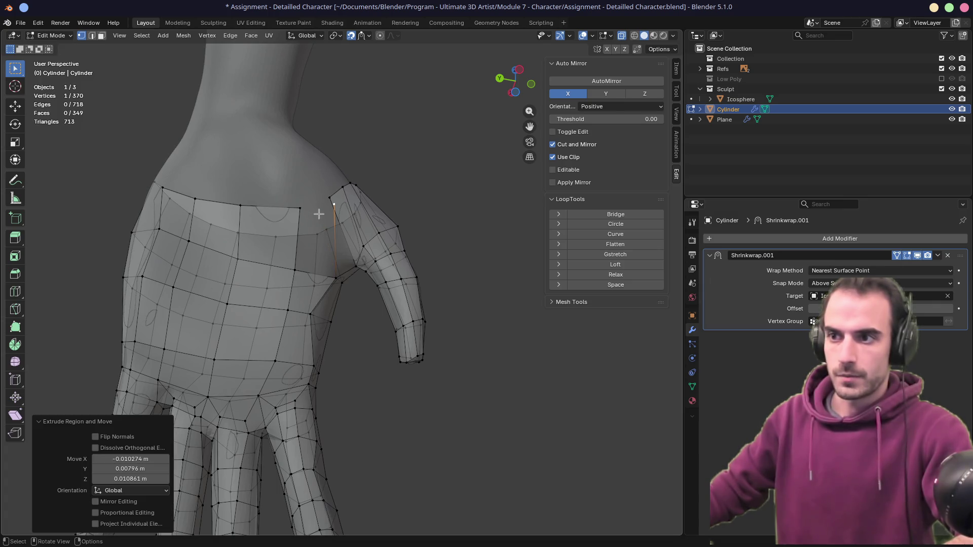
{"action": "key", "text": "g"}
{"action": "right_click", "coordinate": [309, 223]}
{"action": "left_click", "coordinate": [363, 37]}
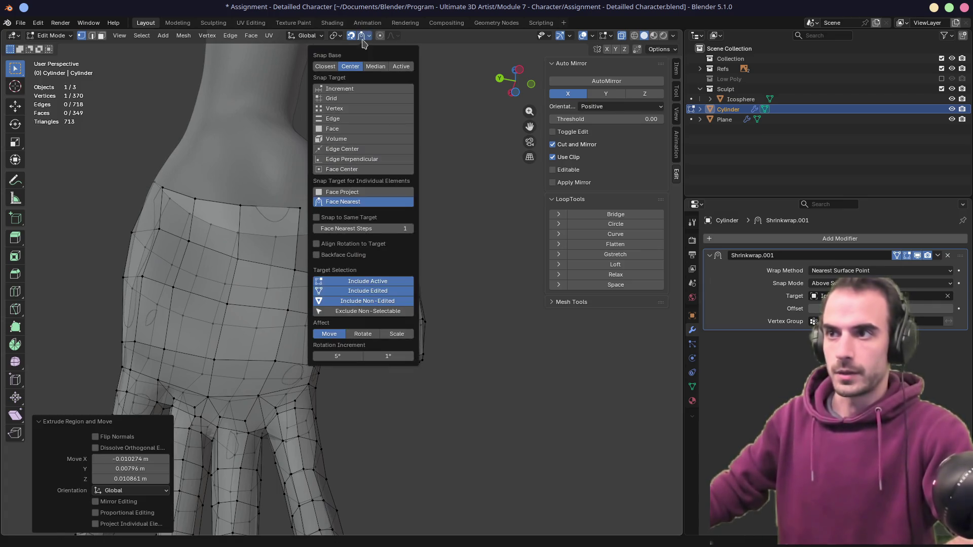
{"action": "left_click", "coordinate": [342, 192]}
{"action": "key", "text": "g"}
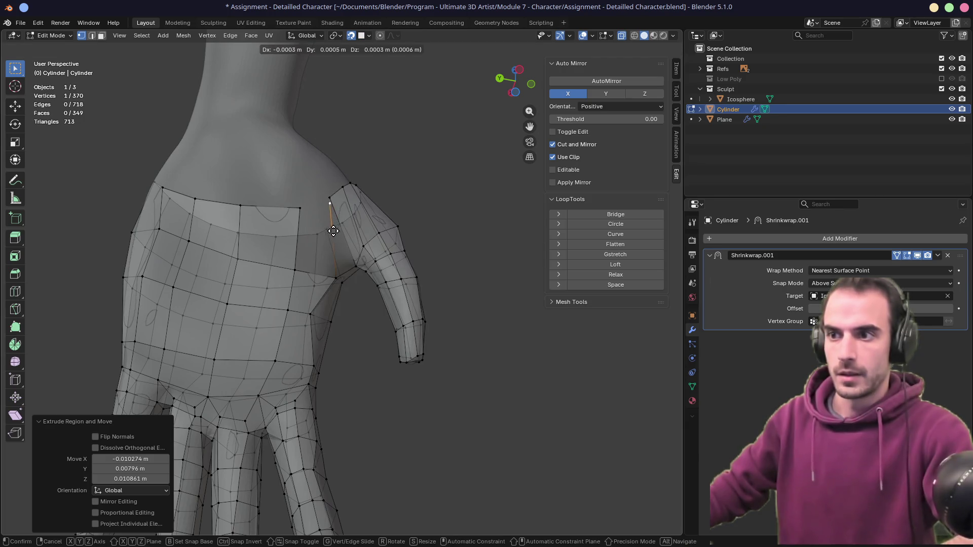
{"action": "left_click", "coordinate": [327, 237]}
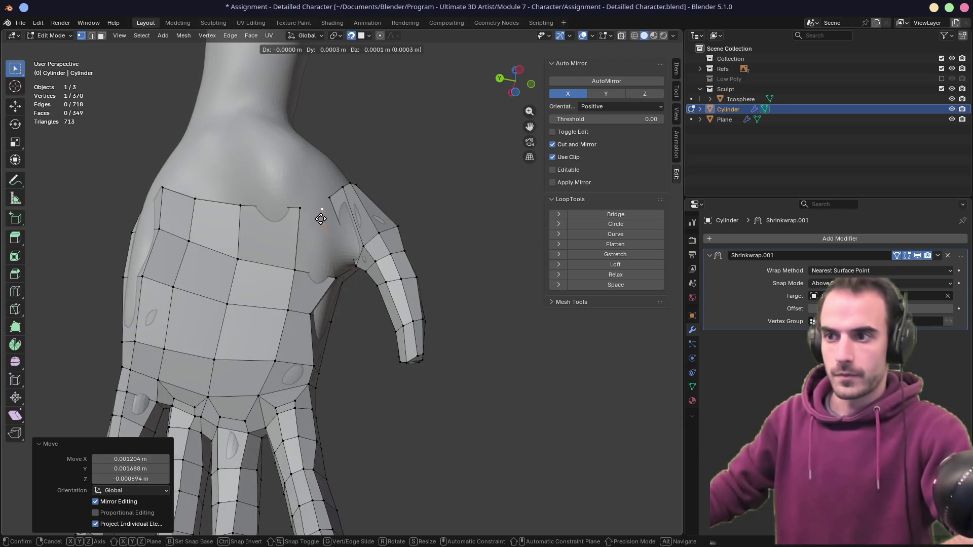
- Select the edge beside the thumb and the edge loop along the wrist top
{"action": "key", "text": "2"}
{"action": "left_click", "coordinate": [307, 230]}
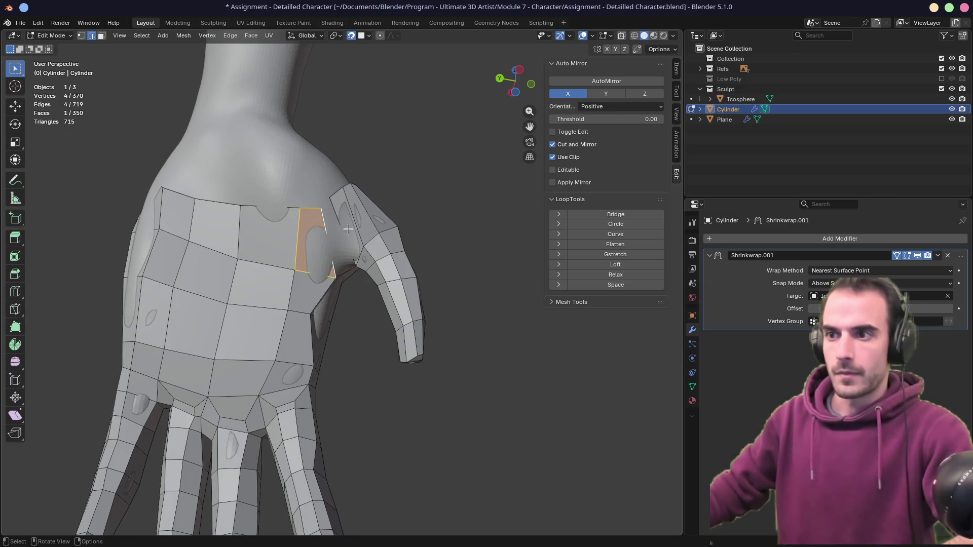
{"action": "mouse_move", "coordinate": [333, 238]}
{"action": "middle_mouse_down"}
{"action": "mouse_move", "coordinate": [330, 192]}
{"action": "mouse_move", "coordinate": [319, 242]}
{"action": "mouse_move", "coordinate": [326, 229]}
{"action": "middle_mouse_up"}
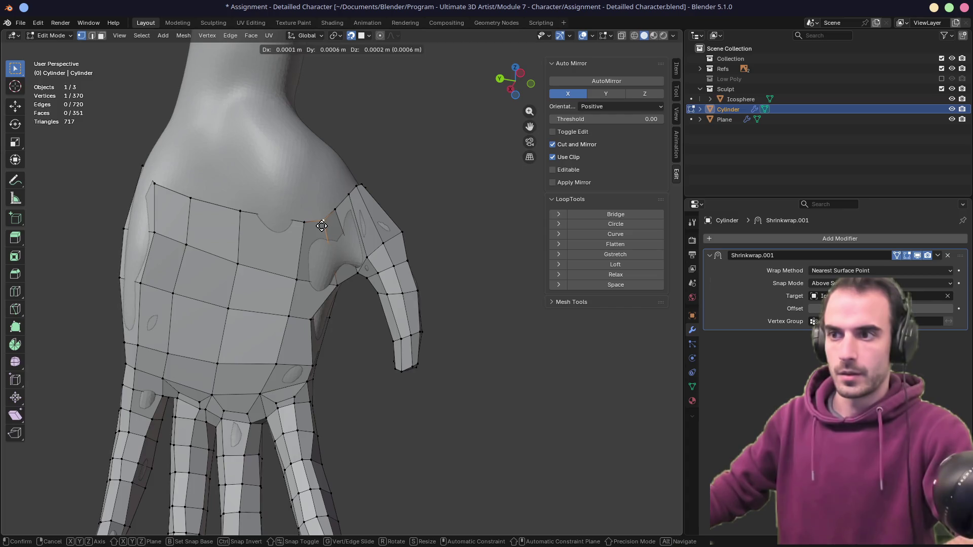
{"action": "left_click", "coordinate": [319, 222], "text": "alt"}
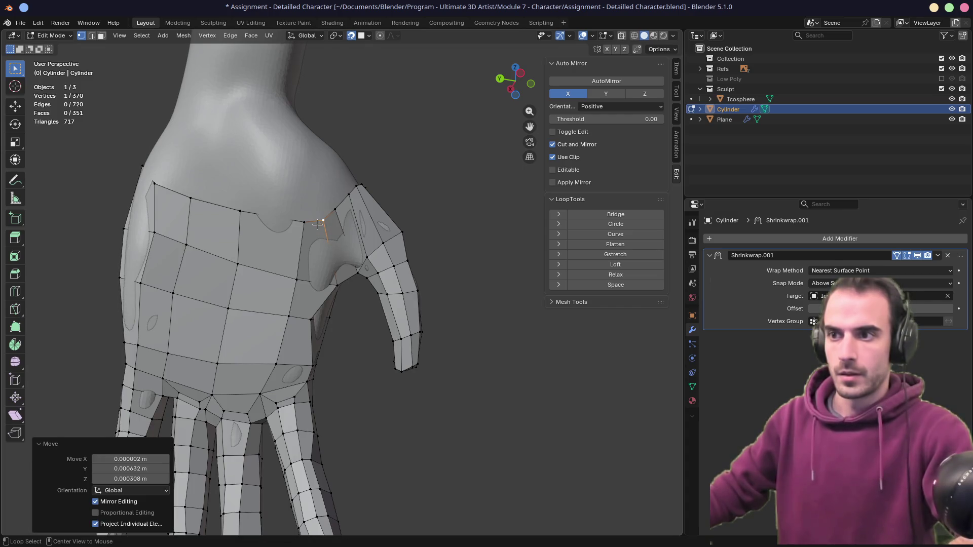
- Relax the wrist loop and slide one of its vertices along its edge
{"action": "left_click", "coordinate": [603, 275]}
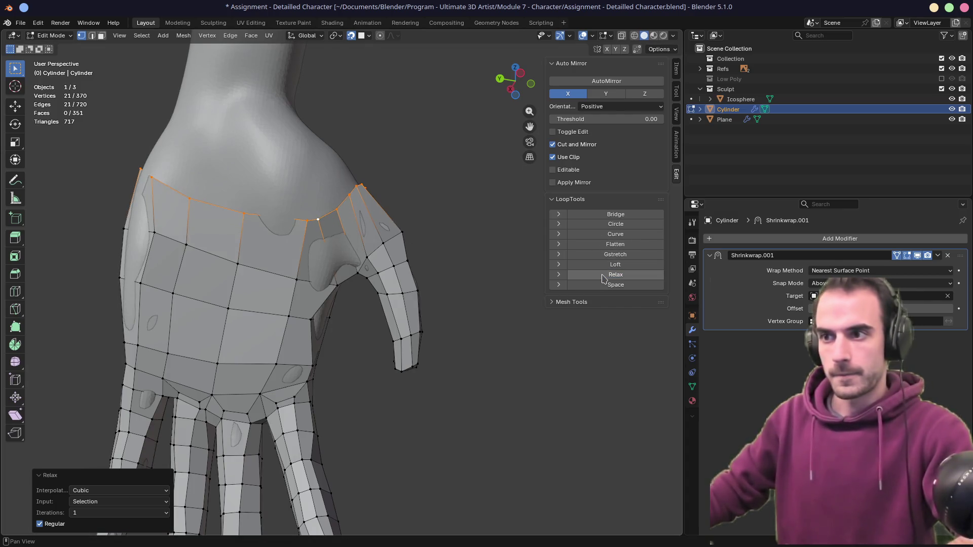
{"action": "left_click", "coordinate": [312, 220]}
{"action": "key", "text": "shift+v"}
{"action": "left_click", "coordinate": [281, 223]}
{"action": "mouse_move", "coordinate": [280, 223]}
{"action": "middle_mouse_down"}
{"action": "mouse_move", "coordinate": [279, 235]}
{"action": "mouse_move", "coordinate": [304, 245]}
{"action": "mouse_move", "coordinate": [285, 212]}
{"action": "mouse_move", "coordinate": [286, 258]}
{"action": "middle_mouse_up"}
- Slide two selected forearm edges into a more even position
{"action": "key", "text": "2"}
{"action": "left_click", "coordinate": [285, 258]}
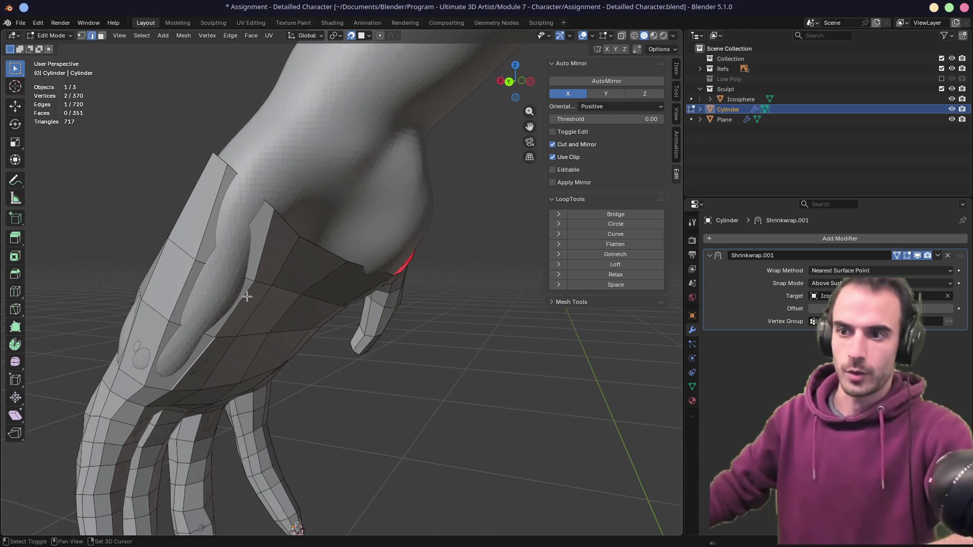
{"action": "left_click", "coordinate": [266, 252], "text": "shift"}
{"action": "key", "text": "g"}
{"action": "key", "text": "g"}
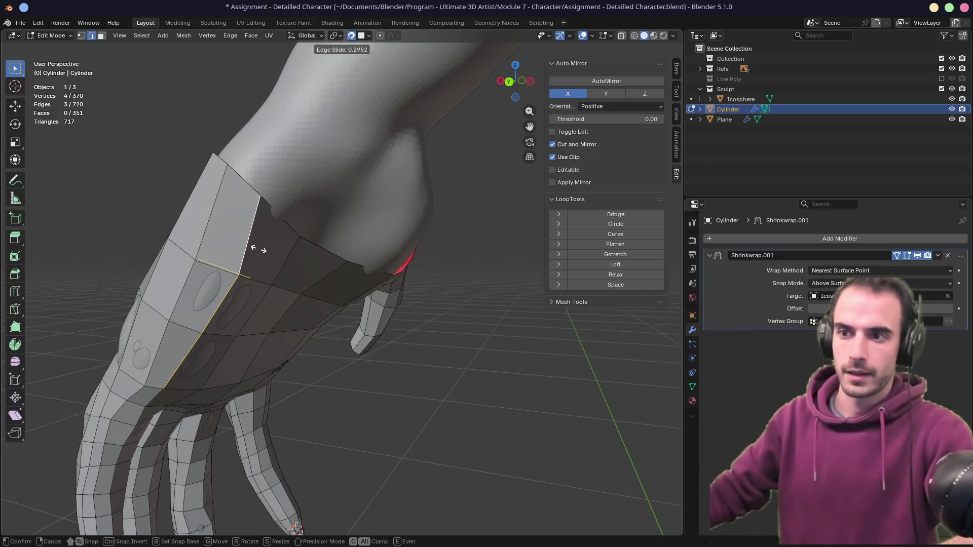
{"action": "left_click", "coordinate": [236, 235]}
{"action": "middle_click_drag", "start_coordinate": [236, 235], "coordinate": [304, 213]}
- Nudge and slide the vertices on the forearm border onto the sculpt
{"action": "key", "text": "1"}
{"action": "left_click", "coordinate": [412, 187]}
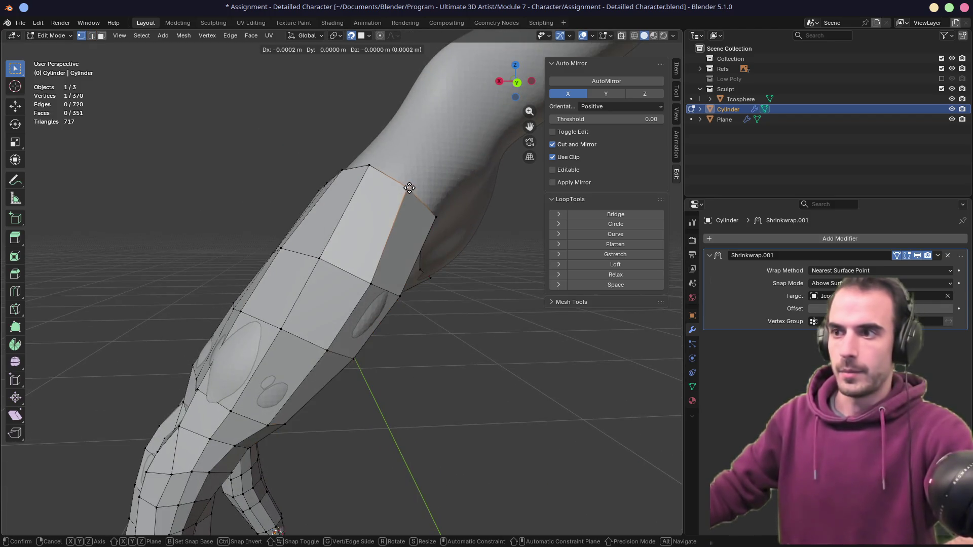
{"action": "key", "text": "g"}
{"action": "left_click", "coordinate": [412, 187]}
{"action": "mouse_move", "coordinate": [235, 219]}
{"action": "middle_mouse_down"}
{"action": "mouse_move", "coordinate": [363, 237]}
{"action": "mouse_move", "coordinate": [375, 253]}
{"action": "middle_mouse_up"}
{"action": "scroll", "coordinate": [374, 253], "scroll_direction": "down", "scroll_amount": 3}
{"action": "key", "text": "g"}
{"action": "key", "text": "g"}
{"action": "left_click", "coordinate": [371, 300]}
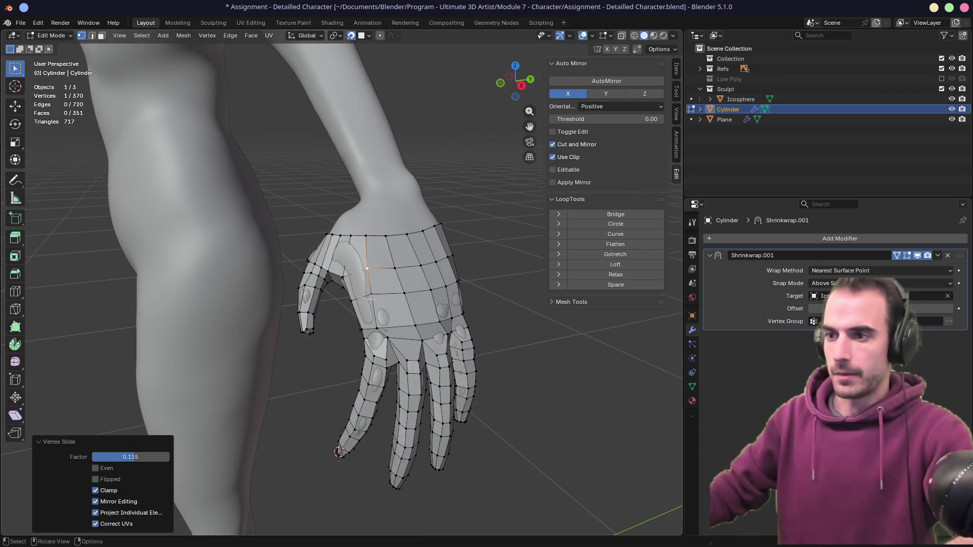
{"action": "key", "text": "g"}
{"action": "left_click", "coordinate": [375, 300]}
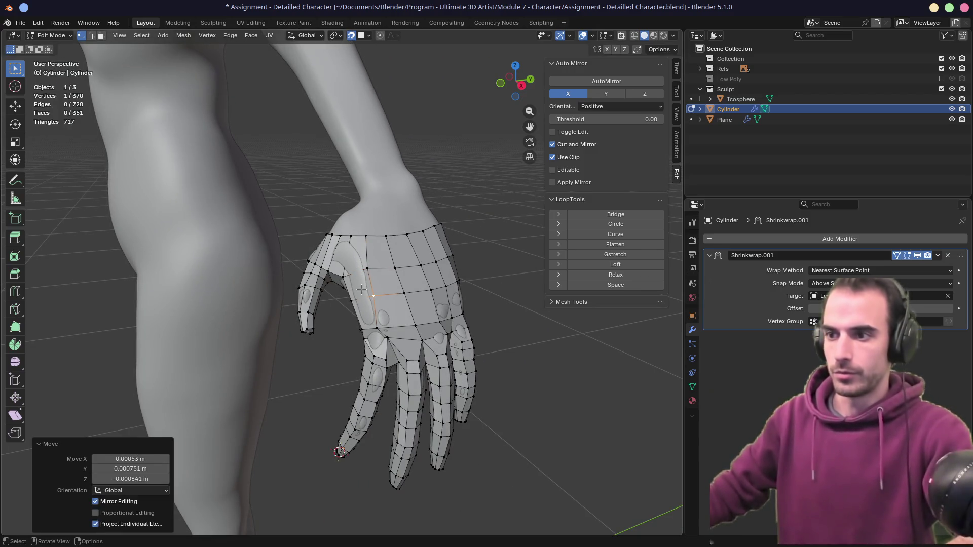
{"action": "scroll", "coordinate": [402, 320], "scroll_direction": "up", "scroll_amount": 10}
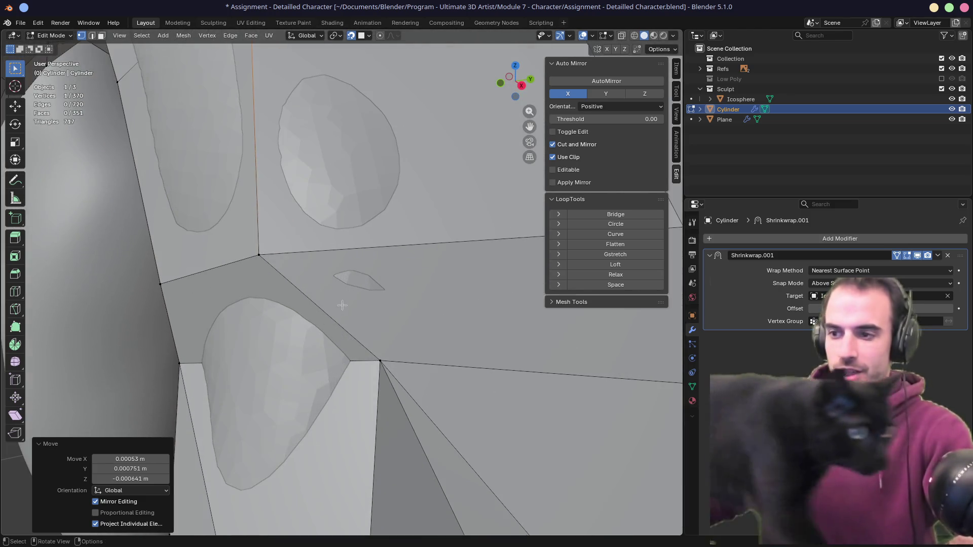
{"action": "middle_click_drag", "start_coordinate": [342, 305], "coordinate": [355, 274]}
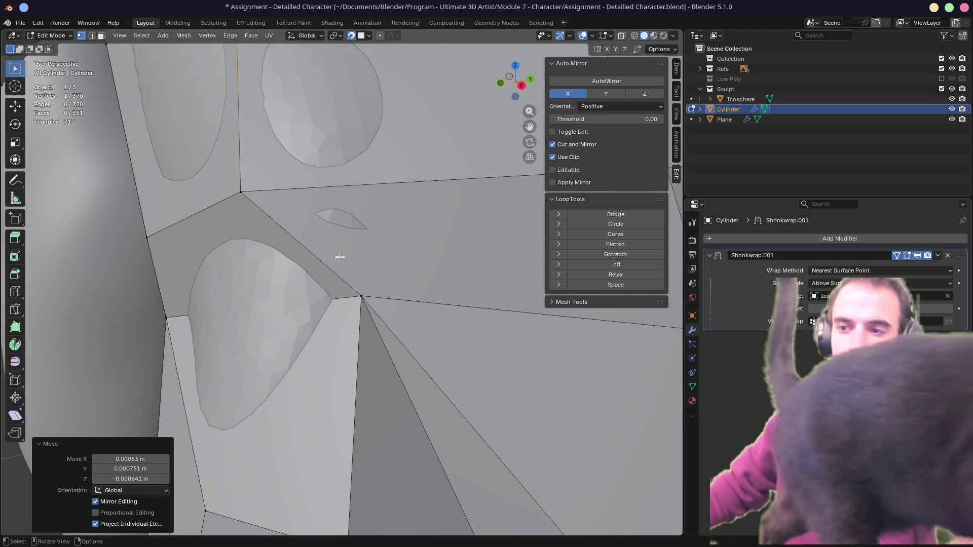
- Reposition a vertex on the back of the hand
{"action": "left_click", "coordinate": [396, 302]}
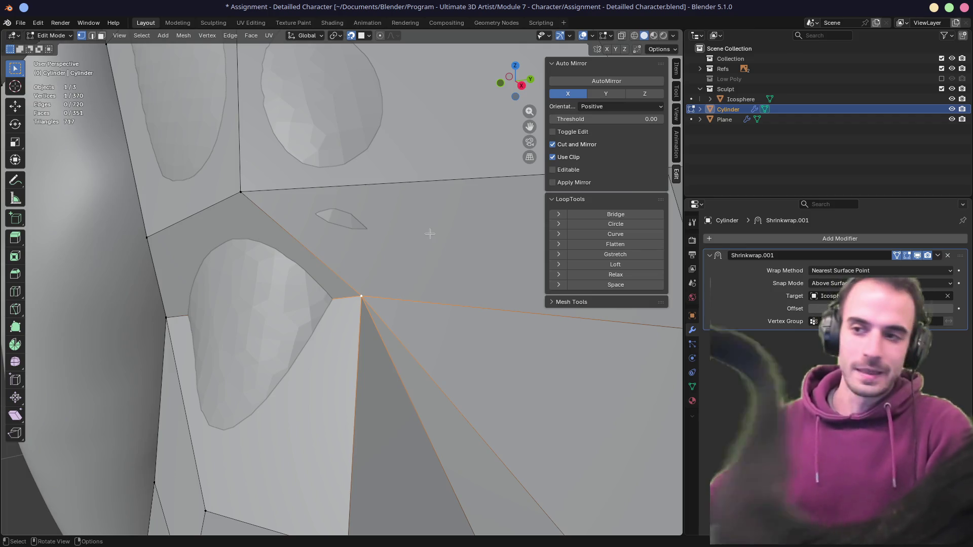
{"action": "scroll", "coordinate": [336, 300], "scroll_direction": "down", "scroll_amount": 5}
{"action": "middle_click_drag", "start_coordinate": [337, 300], "coordinate": [371, 303]}
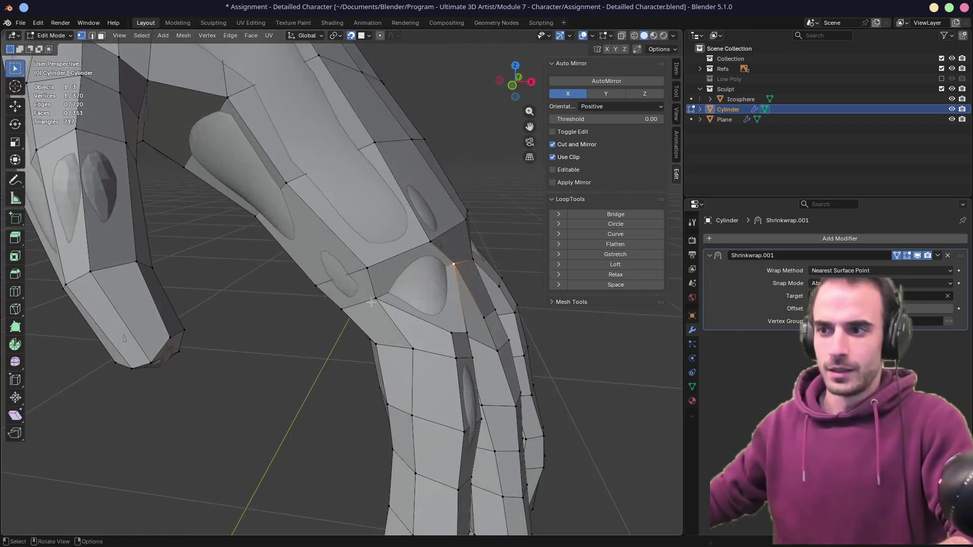
{"action": "key", "text": "g"}
{"action": "key", "text": "g"}
{"action": "scroll", "coordinate": [413, 288], "scroll_direction": "down", "scroll_amount": 5}
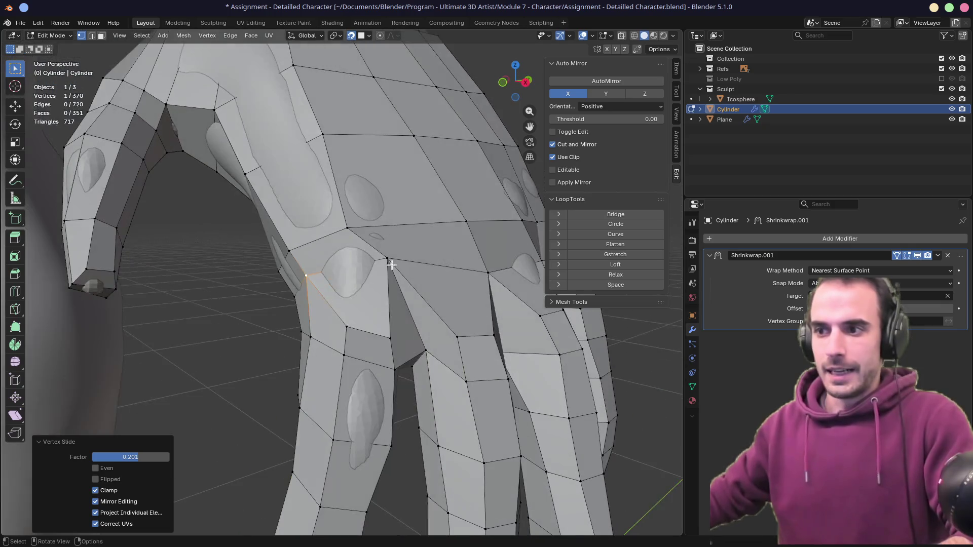
{"action": "mouse_move", "coordinate": [392, 265]}
{"action": "middle_mouse_down"}
{"action": "mouse_move", "coordinate": [350, 293]}
{"action": "mouse_move", "coordinate": [304, 283]}
{"action": "middle_mouse_up"}
{"action": "mouse_move", "coordinate": [352, 312]}
{"action": "middle_mouse_down"}
{"action": "mouse_move", "coordinate": [456, 265]}
{"action": "mouse_move", "coordinate": [412, 293]}
{"action": "mouse_move", "coordinate": [458, 302]}
{"action": "mouse_move", "coordinate": [355, 284]}
{"action": "mouse_move", "coordinate": [244, 212]}
{"action": "middle_mouse_up"}
- Slide vertices on the side of the hand and the index finger along their edges
{"action": "left_click", "coordinate": [238, 225]}
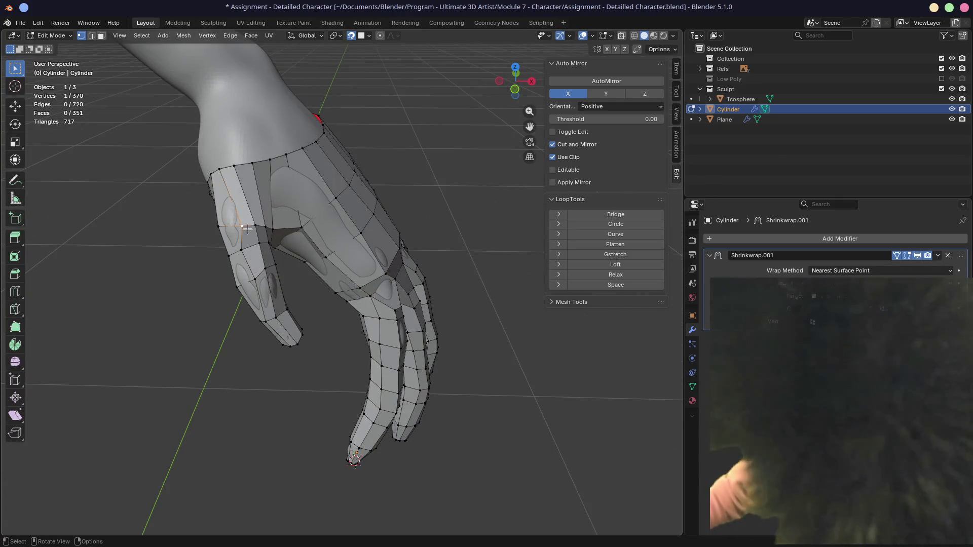
{"action": "key", "text": "g"}
{"action": "key", "text": "g"}
{"action": "left_click", "coordinate": [254, 276]}
{"action": "left_click", "coordinate": [255, 276]}
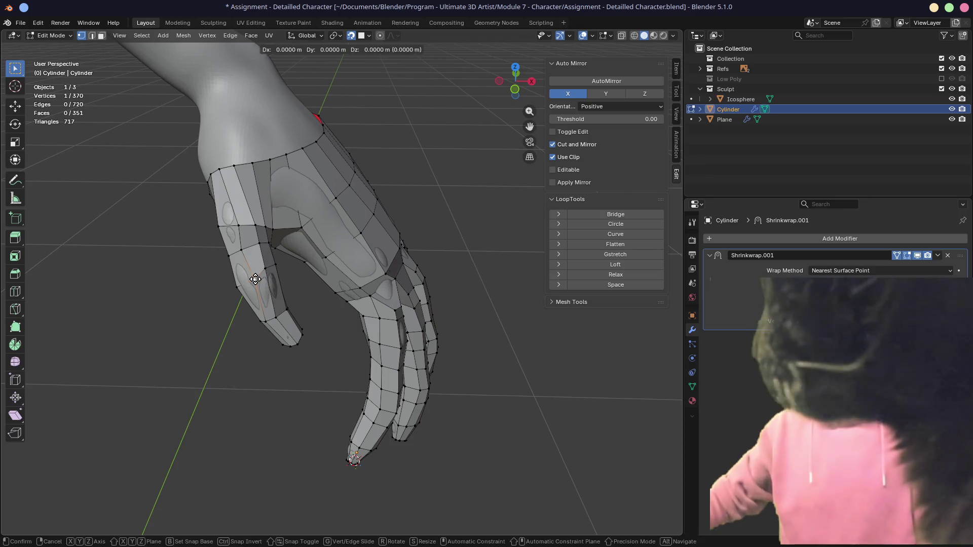
{"action": "key", "text": "g"}
{"action": "key", "text": "g"}
{"action": "left_click", "coordinate": [260, 300]}
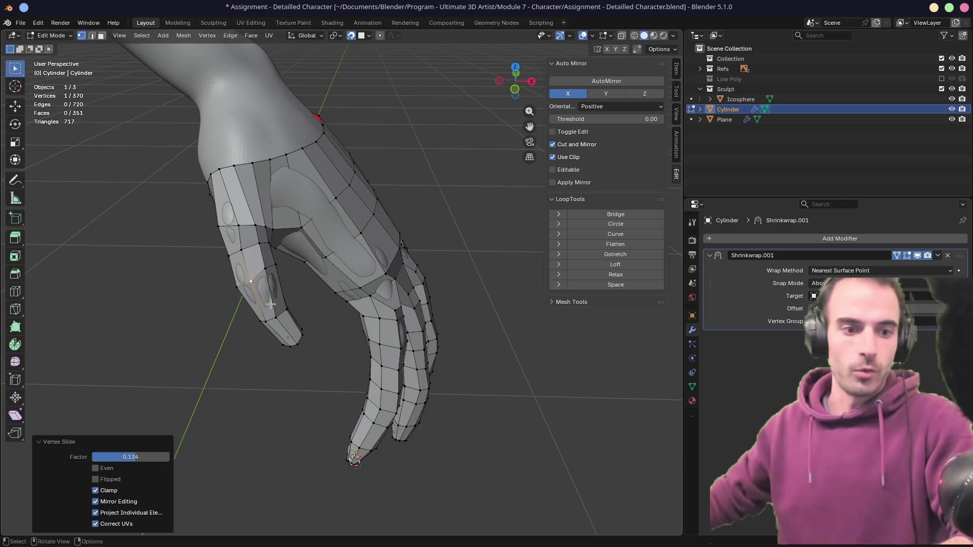
- Vertex-slide the index finger vertices near the fingertip
{"action": "left_click", "coordinate": [274, 326]}
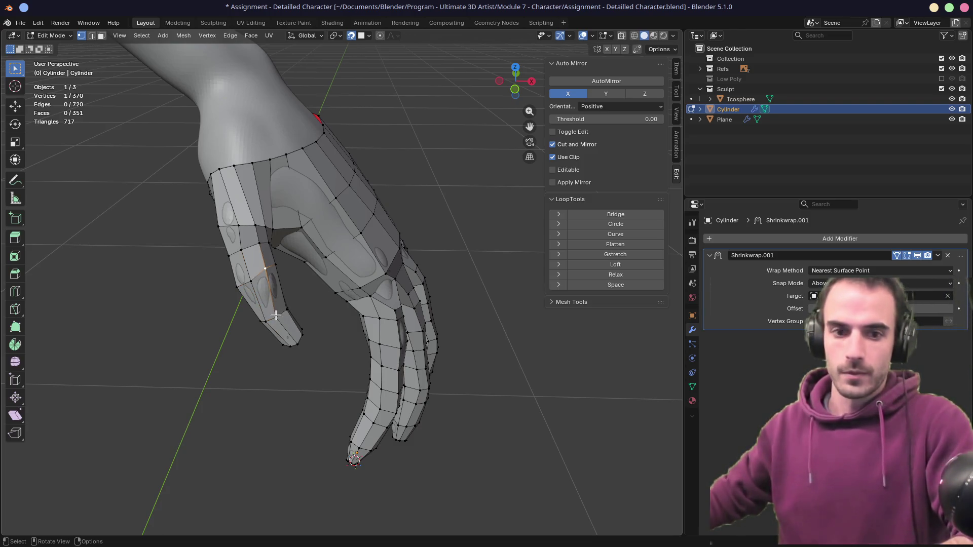
{"action": "key", "text": "shift+v"}
{"action": "left_click", "coordinate": [277, 314]}
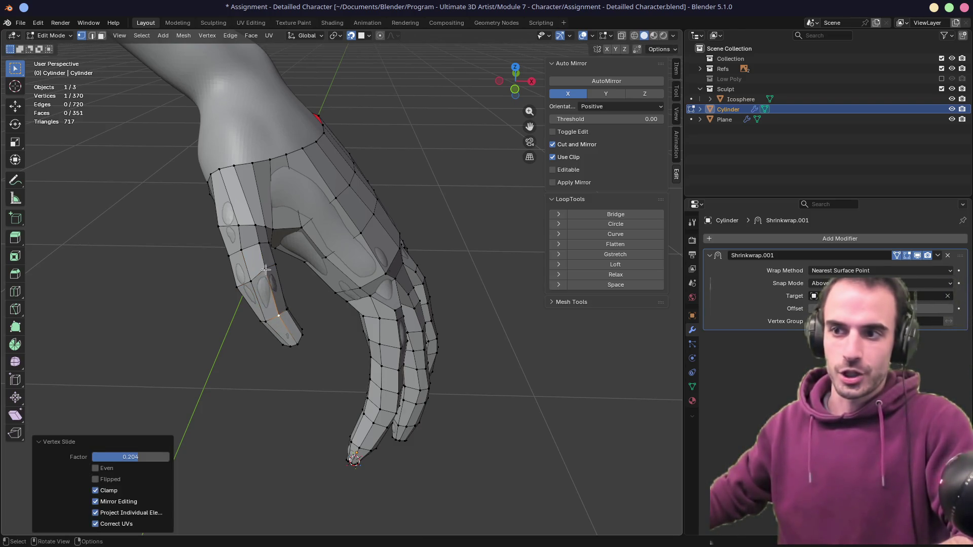
{"action": "key", "text": "shift+v"}
{"action": "left_click", "coordinate": [264, 268]}
{"action": "mouse_move", "coordinate": [264, 268]}
{"action": "middle_mouse_down"}
{"action": "mouse_move", "coordinate": [274, 269]}
{"action": "mouse_move", "coordinate": [267, 281]}
{"action": "mouse_move", "coordinate": [370, 299]}
{"action": "mouse_move", "coordinate": [340, 364]}
{"action": "mouse_move", "coordinate": [289, 385]}
{"action": "mouse_move", "coordinate": [369, 343]}
{"action": "middle_mouse_up"}
{"action": "scroll", "coordinate": [370, 302], "scroll_direction": "up", "scroll_amount": 5}
- Slide a palm vertex and a wrist-side vertex (last by 0.062), then view the full body
{"action": "key", "text": "shift+v"}
{"action": "left_click", "coordinate": [370, 295]}
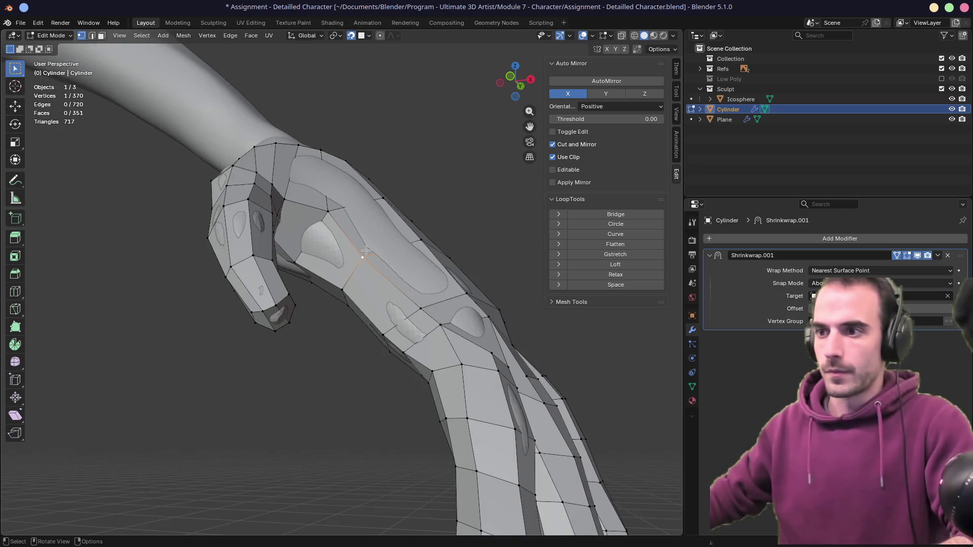
{"action": "key", "text": "shift+v"}
{"action": "left_click", "coordinate": [415, 312]}
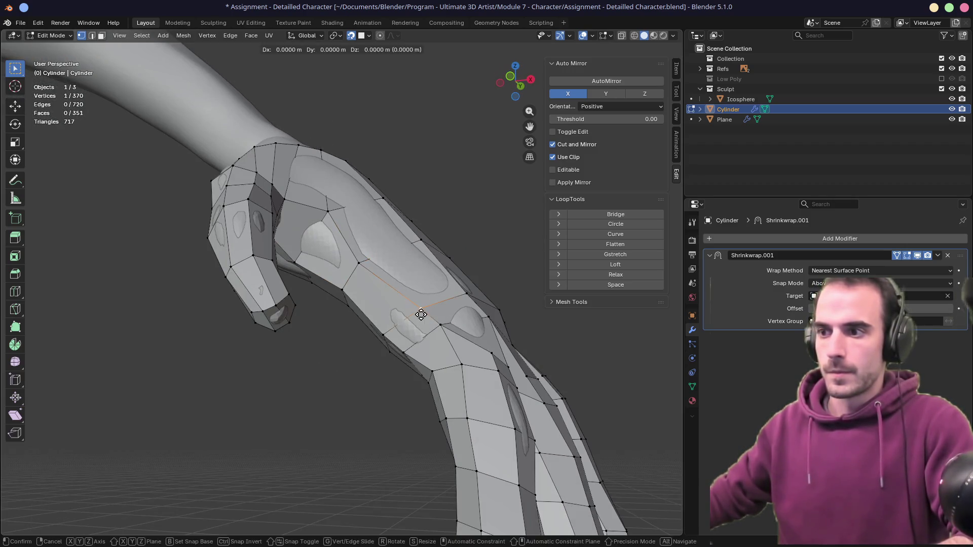
{"action": "middle_click_drag", "start_coordinate": [435, 299], "coordinate": [345, 323]}
{"action": "scroll", "coordinate": [346, 323], "scroll_direction": "down", "scroll_amount": 10}
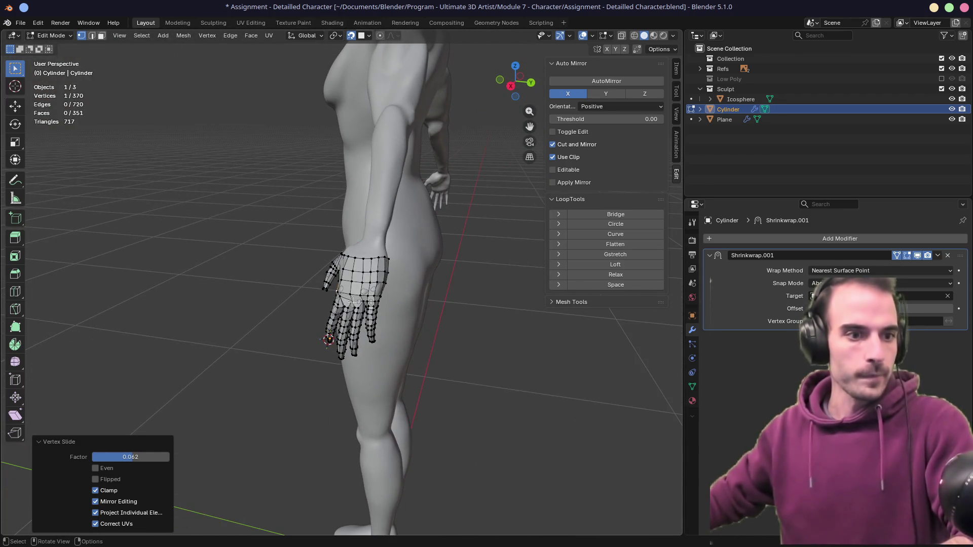
- Slide the edge beside the thumb base down onto the thumb
{"action": "scroll", "coordinate": [375, 237], "scroll_direction": "up", "scroll_amount": 8}
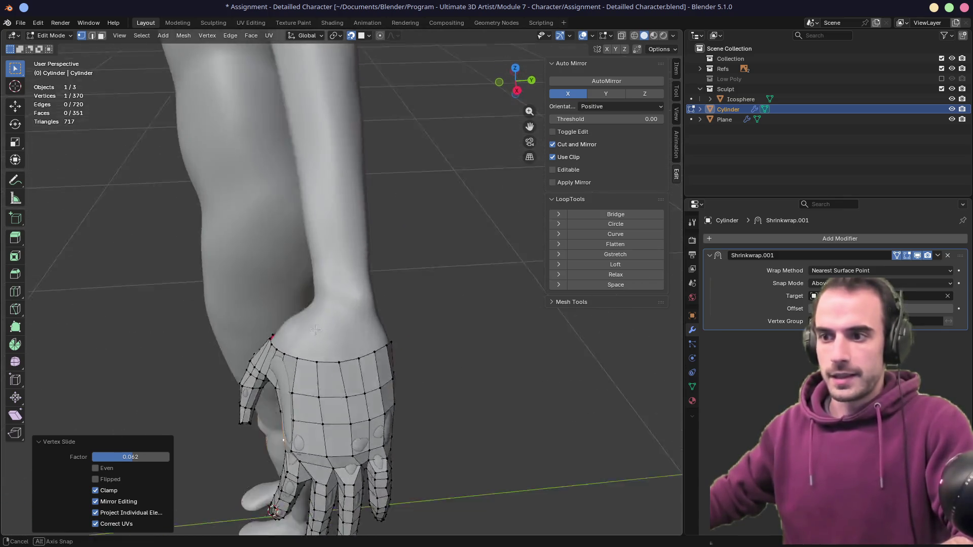
{"action": "middle_click_drag", "start_coordinate": [375, 237], "coordinate": [405, 304]}
{"action": "scroll", "coordinate": [398, 284], "scroll_direction": "up", "scroll_amount": 6}
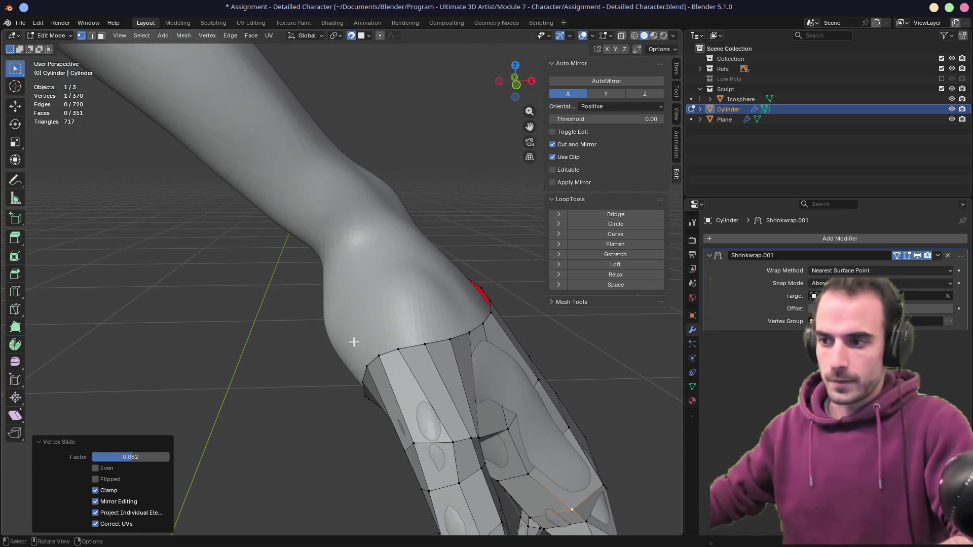
{"action": "mouse_move", "coordinate": [392, 260]}
{"action": "middle_mouse_down"}
{"action": "mouse_move", "coordinate": [465, 278]}
{"action": "mouse_move", "coordinate": [413, 296]}
{"action": "mouse_move", "coordinate": [491, 253]}
{"action": "middle_mouse_up"}
{"action": "scroll", "coordinate": [431, 365], "scroll_direction": "up", "scroll_amount": 5}
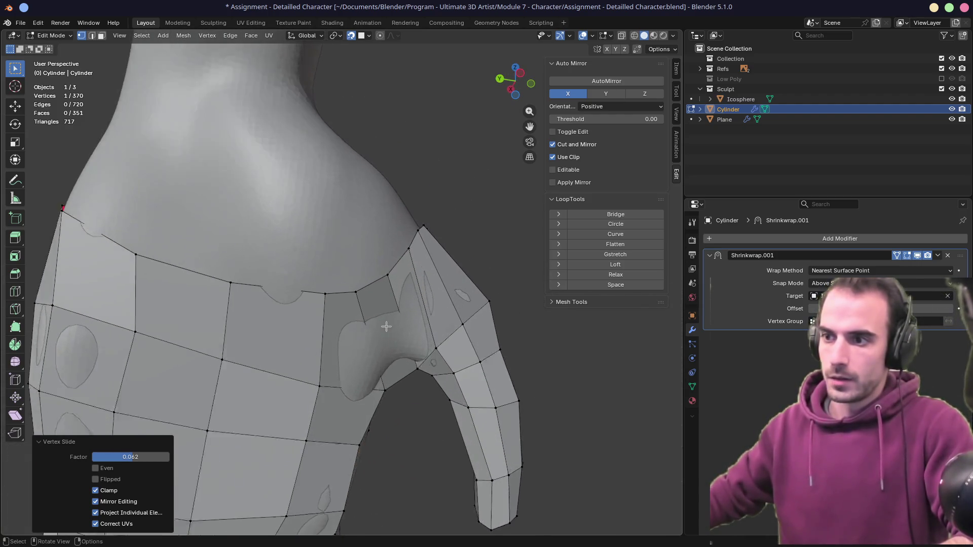
{"action": "mouse_move", "coordinate": [428, 339]}
{"action": "middle_mouse_down"}
{"action": "mouse_move", "coordinate": [441, 349]}
{"action": "mouse_move", "coordinate": [405, 335]}
{"action": "mouse_move", "coordinate": [365, 288]}
{"action": "middle_mouse_up"}
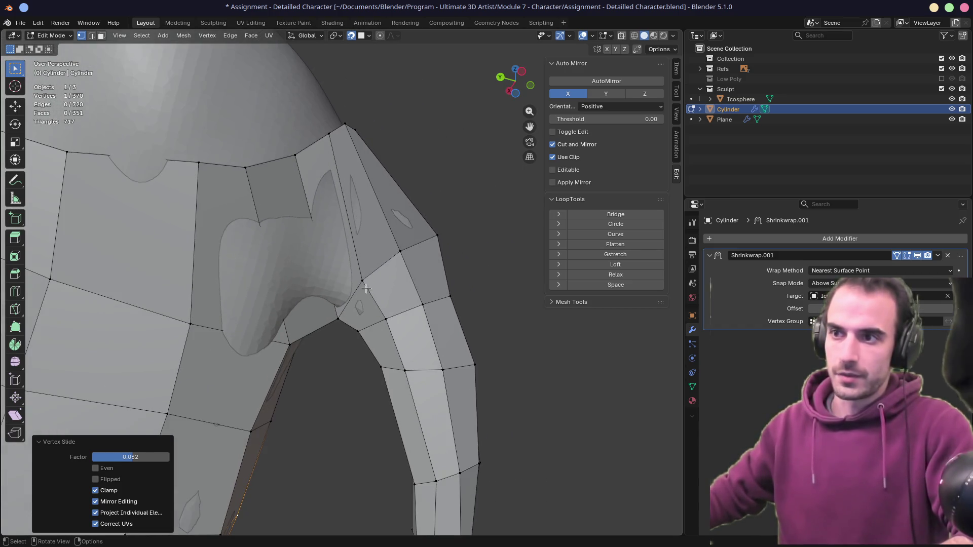
{"action": "key", "text": "2"}
{"action": "left_click", "coordinate": [309, 149]}
{"action": "key", "text": "g"}
{"action": "key", "text": "g"}
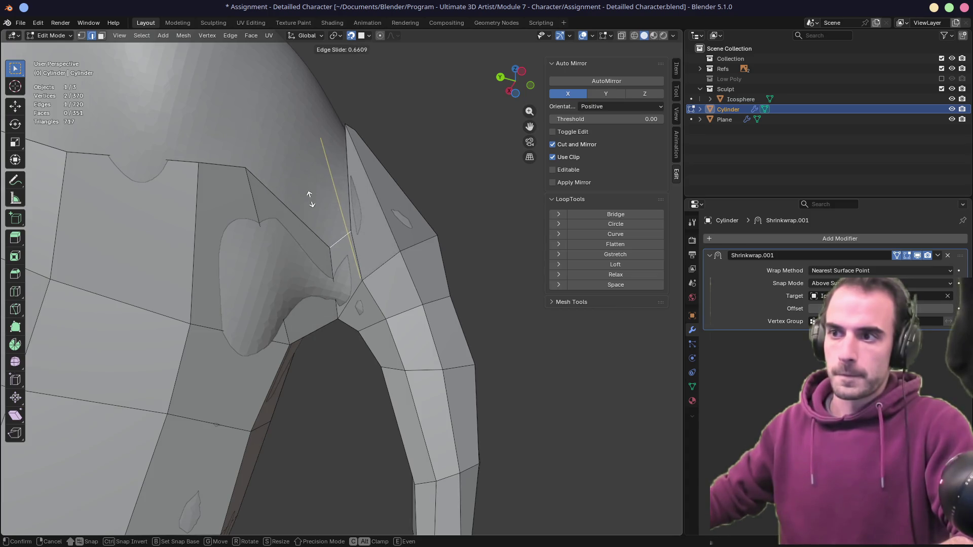
{"action": "left_click", "coordinate": [330, 246]}
- Nudge two vertices near the thumb base slightly into place
{"action": "key", "text": "1"}
{"action": "left_click", "coordinate": [331, 249]}
{"action": "key", "text": "g"}
{"action": "left_click", "coordinate": [326, 250]}
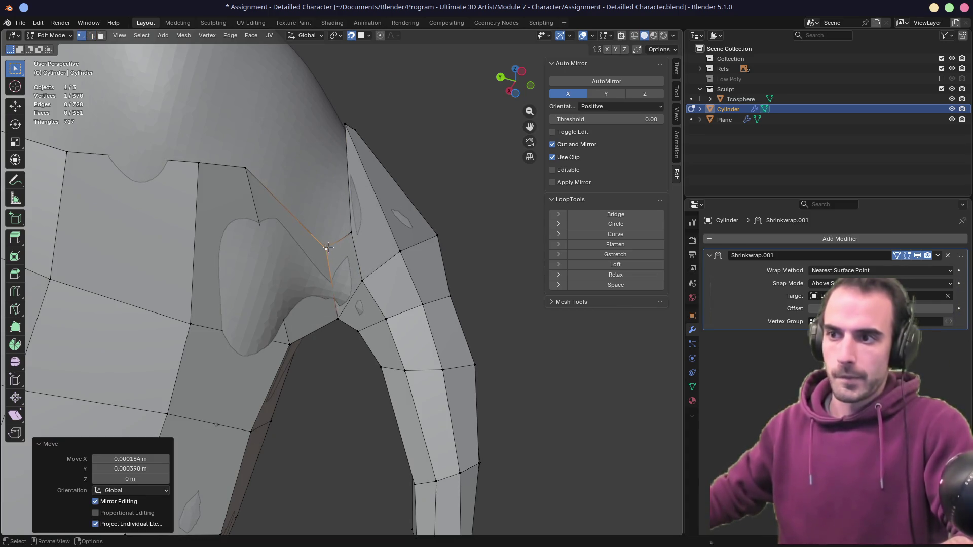
{"action": "left_click", "coordinate": [348, 234]}
{"action": "key", "text": "g"}
{"action": "left_click", "coordinate": [343, 234]}
- Fill a new face between the two edges at the thumb base
{"action": "scroll", "coordinate": [284, 209], "scroll_direction": "down", "scroll_amount": 2}
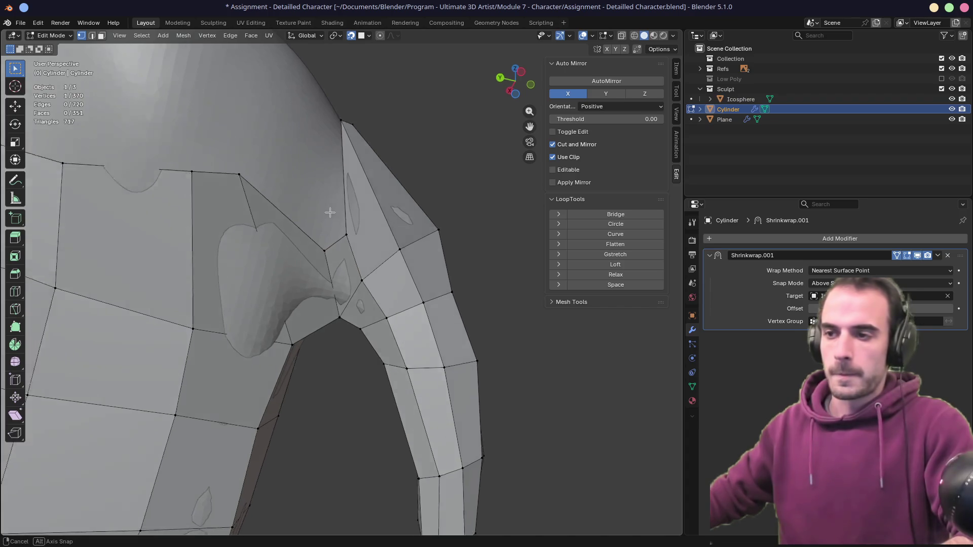
{"action": "middle_click_drag", "start_coordinate": [330, 210], "coordinate": [323, 219]}
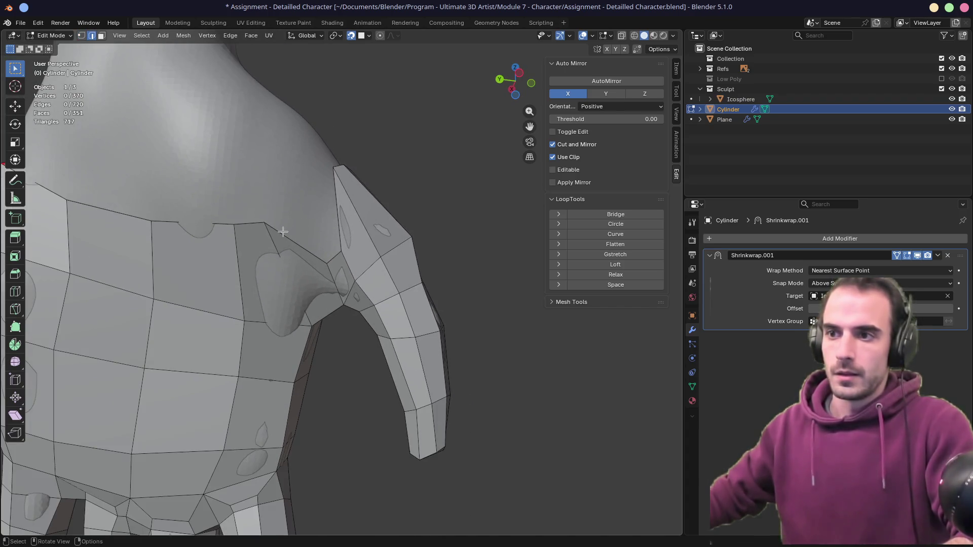
{"action": "key", "text": "f"}
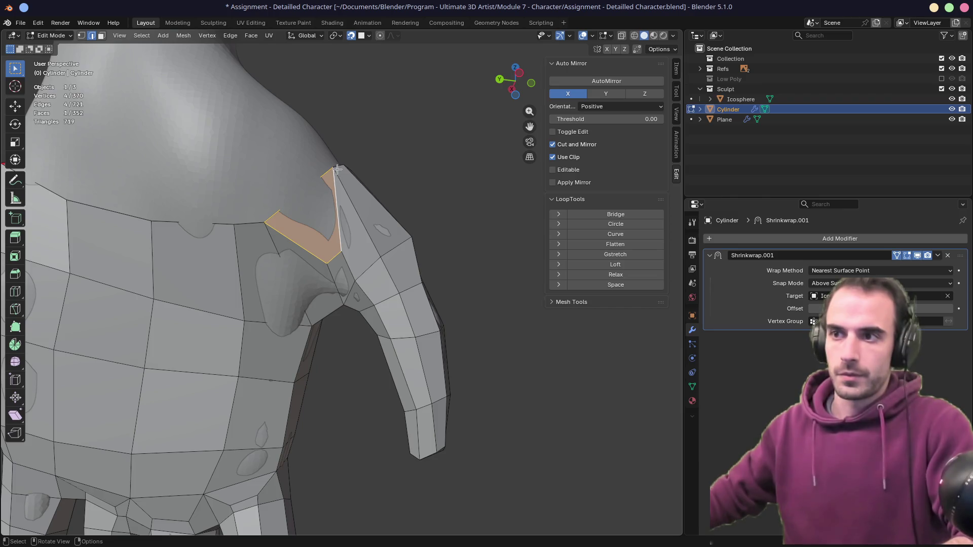
{"action": "key", "text": "1"}
{"action": "left_click", "coordinate": [337, 168]}
{"action": "key", "text": "ctrl+r"}
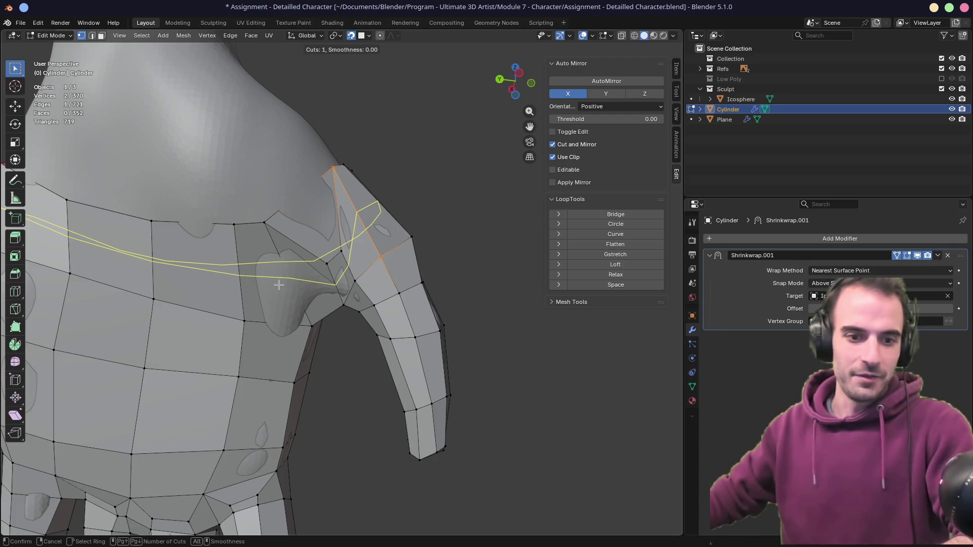
- Cancel the loop cut and vertex-slide the thumb-base vertex along its edges into position
{"action": "right_click", "coordinate": [279, 285]}
{"action": "middle_click_drag", "start_coordinate": [279, 285], "coordinate": [366, 243]}
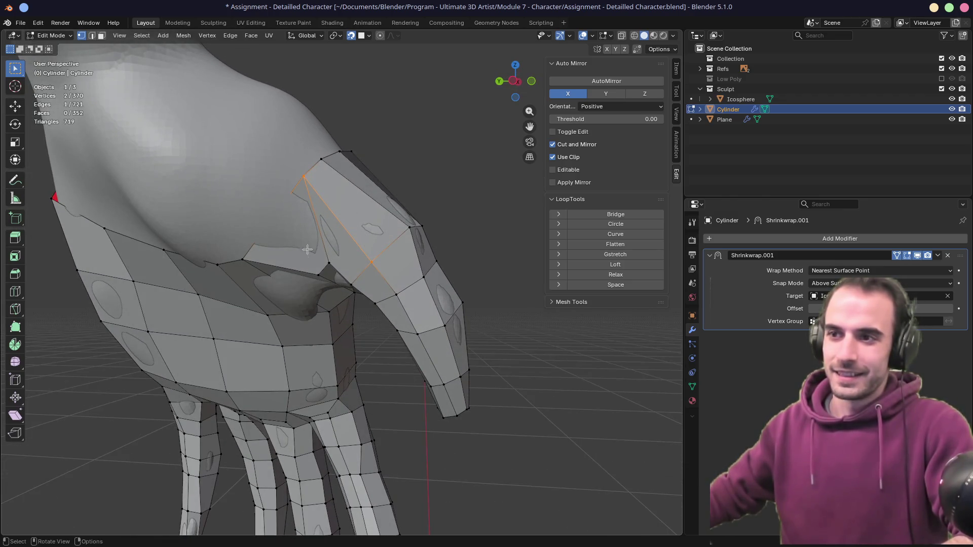
{"action": "left_click", "coordinate": [318, 280]}
{"action": "key", "text": "shift+v"}
{"action": "left_click", "coordinate": [314, 281]}
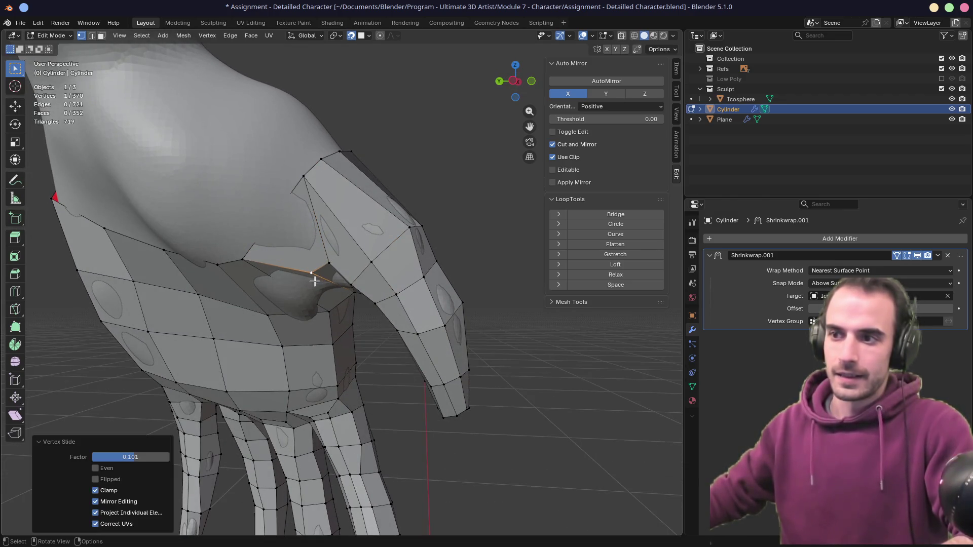
{"action": "middle_click_drag", "start_coordinate": [344, 290], "coordinate": [358, 290]}
{"action": "scroll", "coordinate": [358, 291], "scroll_direction": "up", "scroll_amount": 2}
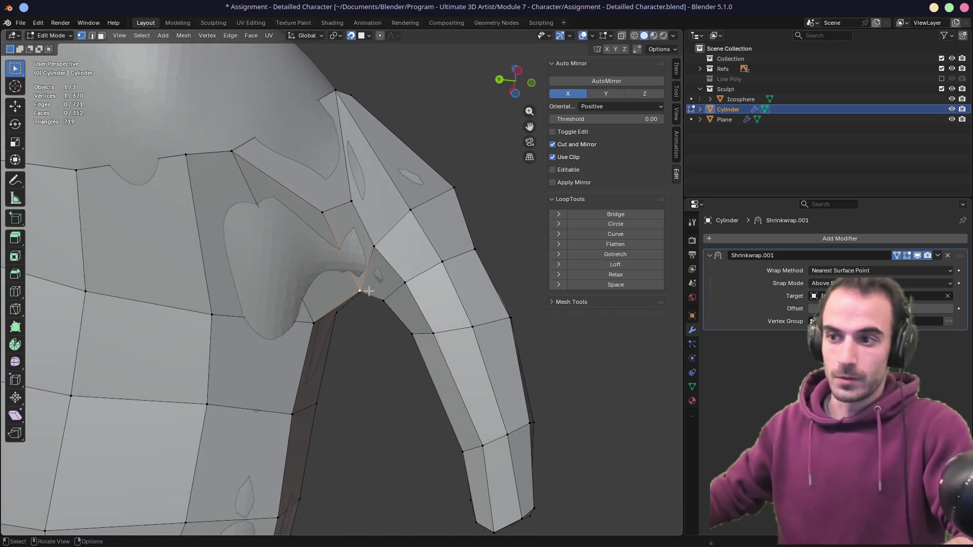
{"action": "key", "text": "shift+v"}
{"action": "left_click", "coordinate": [341, 306]}
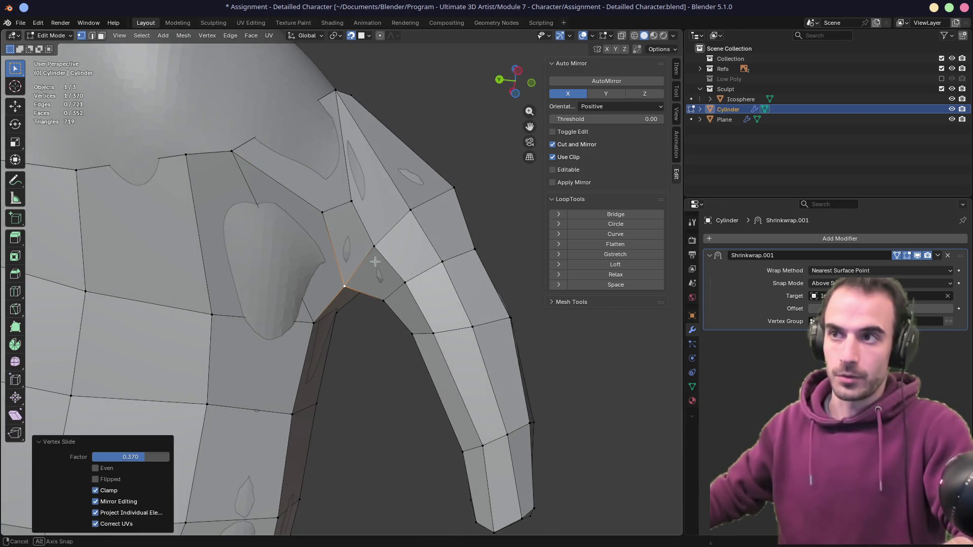
{"action": "middle_click_drag", "start_coordinate": [340, 306], "coordinate": [367, 244]}
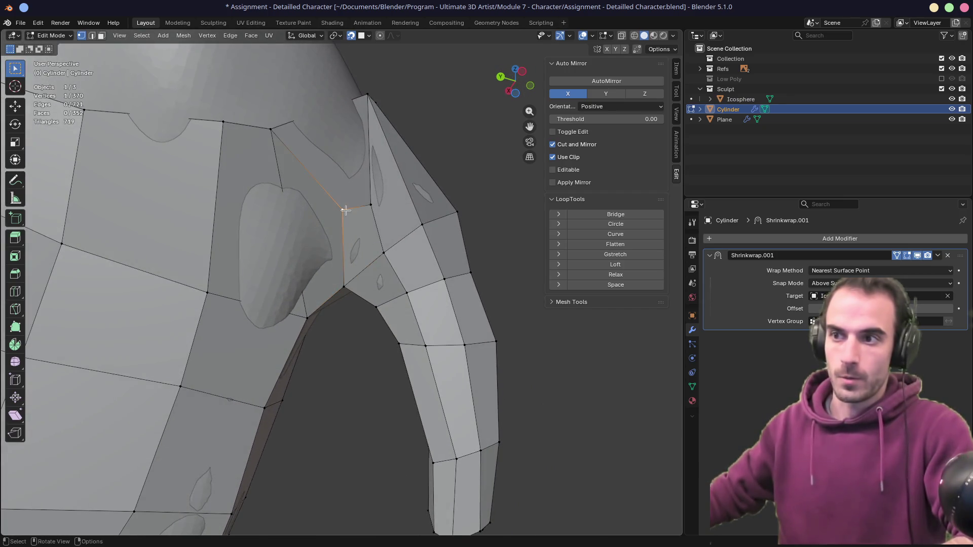
{"action": "left_click_drag", "start_coordinate": [342, 209], "coordinate": [371, 205]}
{"action": "mouse_move", "coordinate": [389, 196]}
{"action": "middle_mouse_down"}
{"action": "mouse_move", "coordinate": [357, 250]}
{"action": "mouse_move", "coordinate": [324, 262]}
{"action": "mouse_move", "coordinate": [348, 235]}
{"action": "mouse_move", "coordinate": [322, 265]}
{"action": "mouse_move", "coordinate": [309, 223]}
{"action": "middle_mouse_up"}
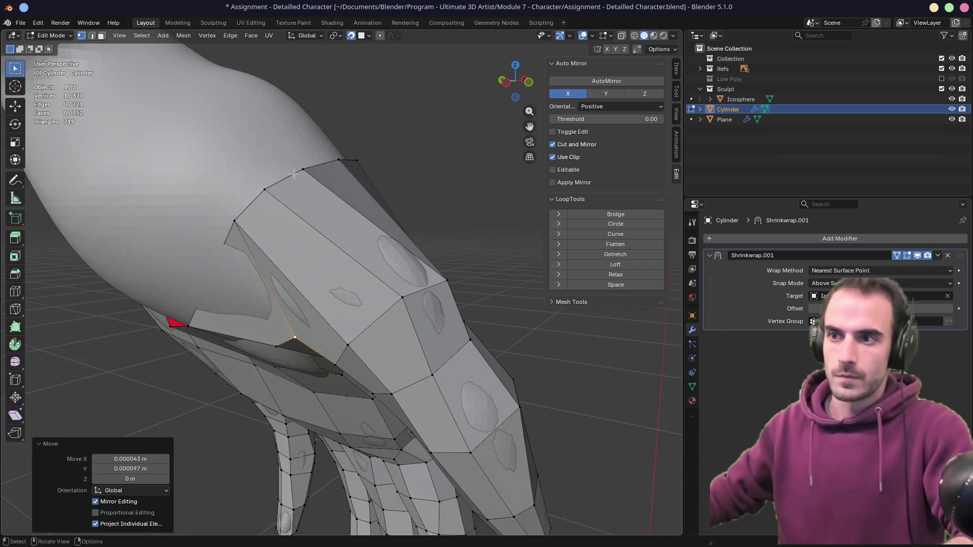
- Edge-slide the upper edge into place, then fill a face from the corner vertex beside the gap
{"action": "left_click", "coordinate": [299, 185]}
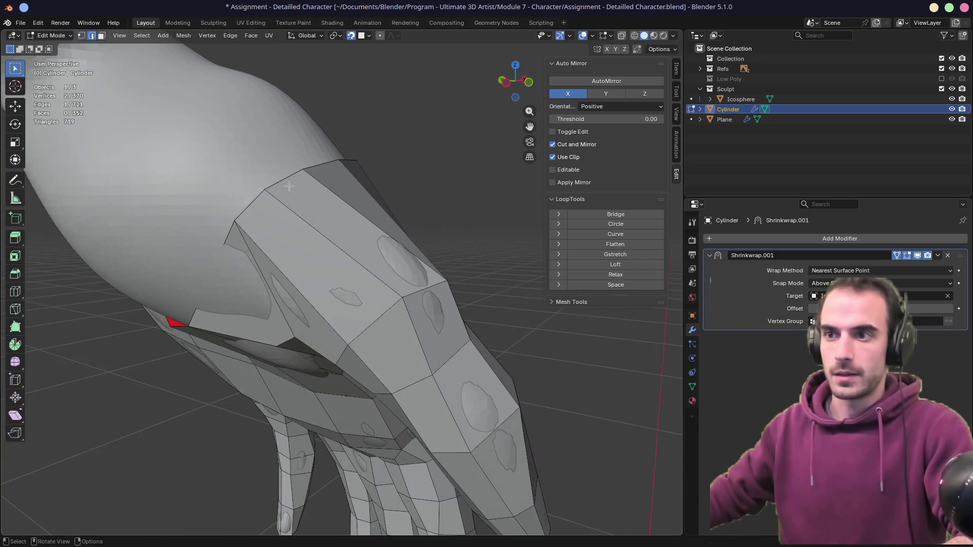
{"action": "key", "text": "g"}
{"action": "key", "text": "g"}
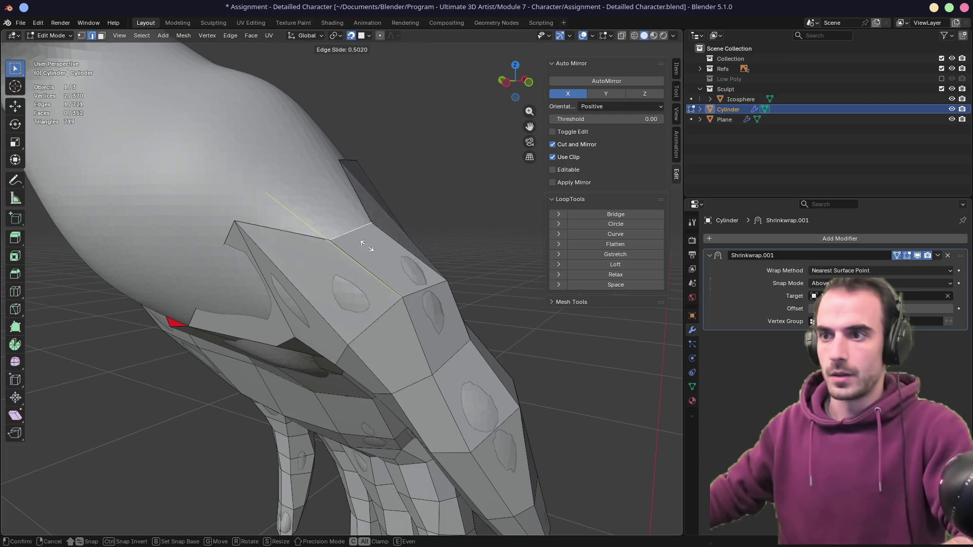
{"action": "left_click", "coordinate": [378, 259]}
{"action": "key", "text": "1"}
{"action": "left_click", "coordinate": [247, 221]}
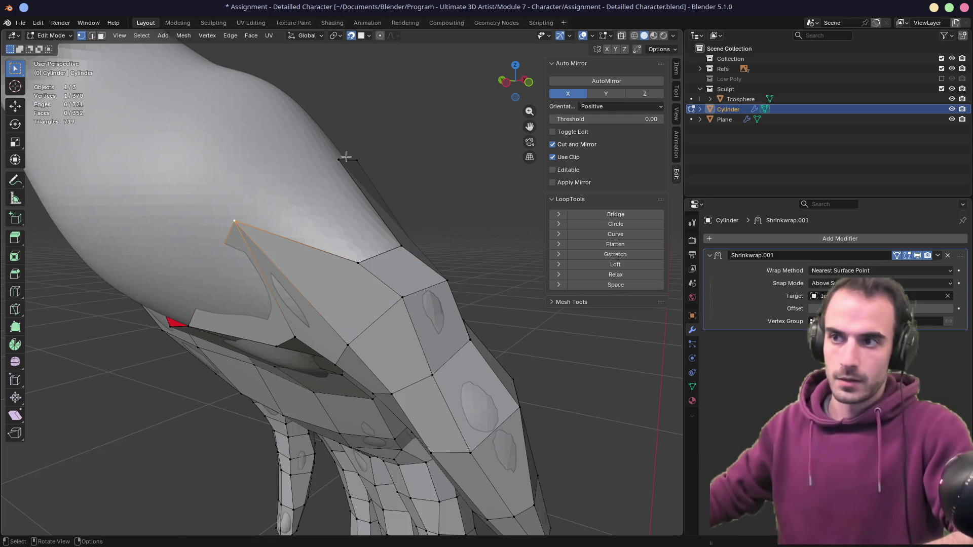
{"action": "key", "text": "f"}
{"action": "mouse_move", "coordinate": [374, 178]}
{"action": "middle_mouse_down"}
{"action": "mouse_move", "coordinate": [418, 210]}
{"action": "mouse_move", "coordinate": [239, 294]}
{"action": "mouse_move", "coordinate": [200, 264]}
{"action": "mouse_move", "coordinate": [211, 263]}
{"action": "middle_mouse_up"}
{"action": "scroll", "coordinate": [419, 210], "scroll_direction": "down", "scroll_amount": 5}
{"action": "scroll", "coordinate": [355, 278], "scroll_direction": "up", "scroll_amount": 3}
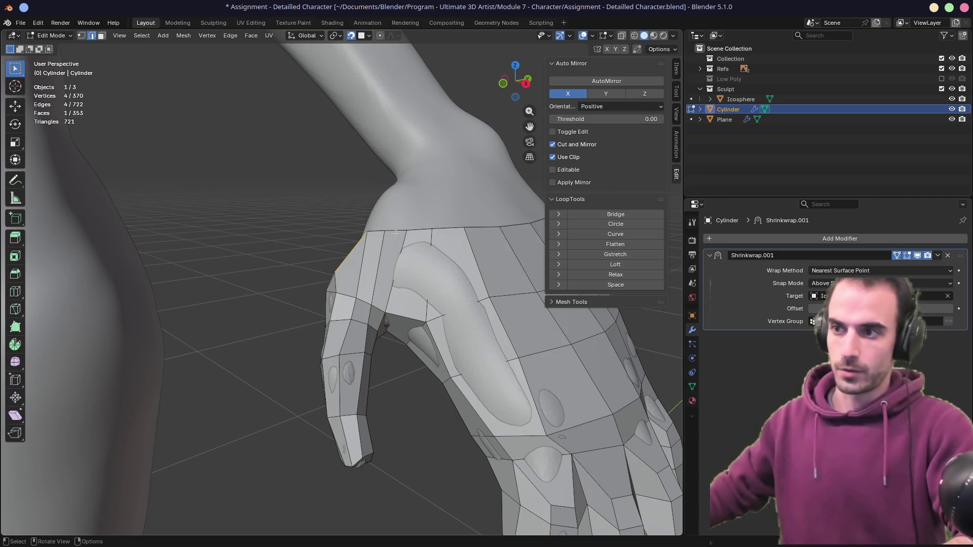
- Slide the edge down the wrist and fill a new face across the thumb-side gap
{"action": "key", "text": "g"}
{"action": "key", "text": "g"}
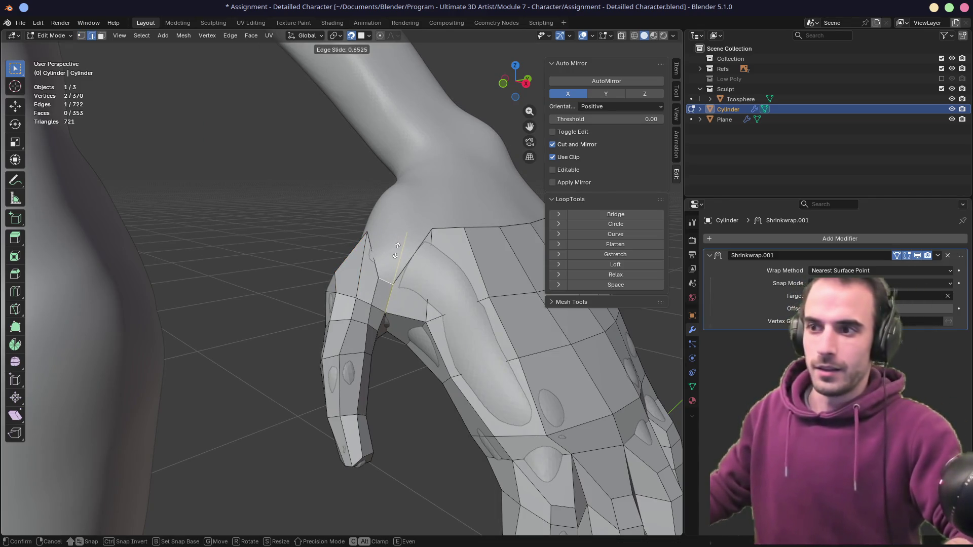
{"action": "left_click", "coordinate": [395, 250]}
{"action": "key", "text": "1"}
{"action": "middle_click_drag", "start_coordinate": [396, 249], "coordinate": [390, 243]}
{"action": "left_click", "coordinate": [392, 241]}
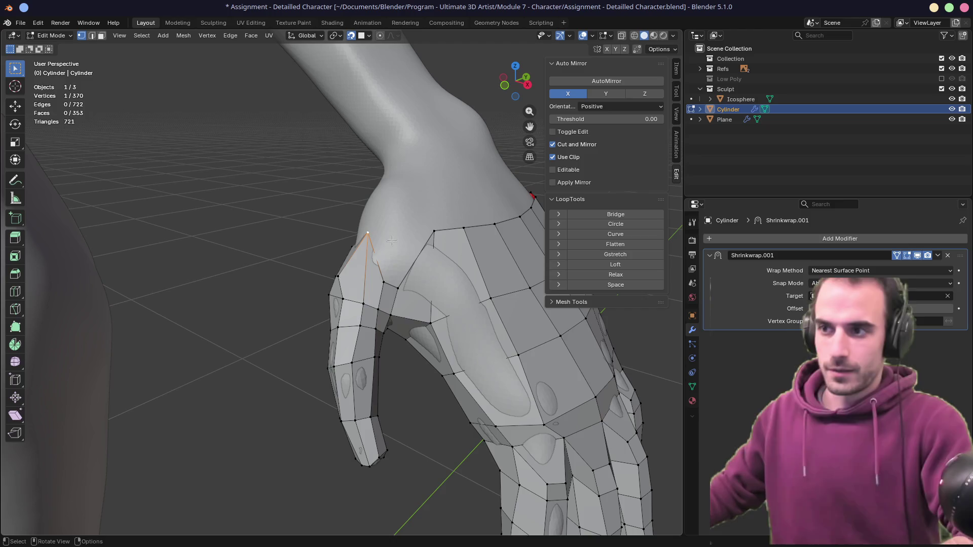
{"action": "left_click", "coordinate": [432, 231], "text": "ctrl"}
{"action": "key", "text": "f"}
{"action": "middle_click_drag", "start_coordinate": [432, 232], "coordinate": [420, 237]}
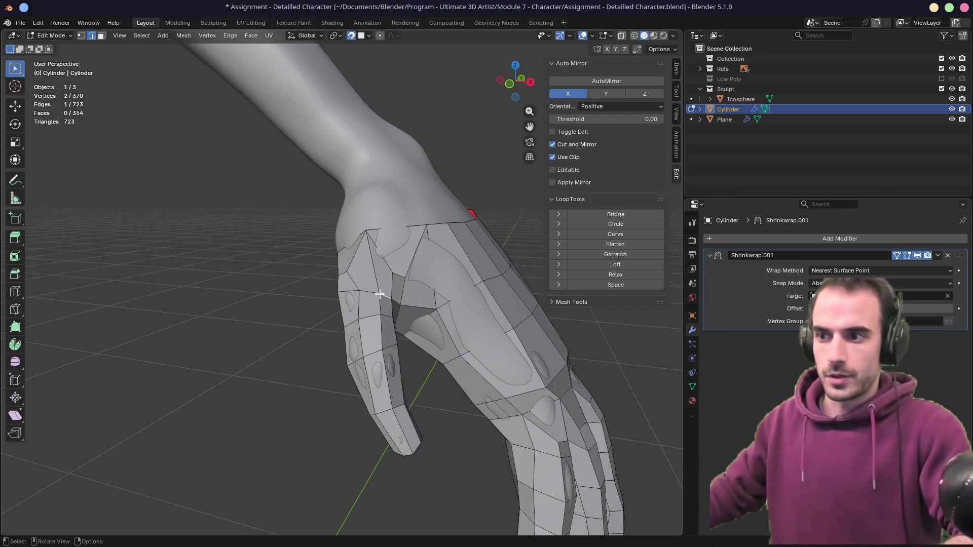
- Nudge the surrounding wrist vertices onto the sculpt surface
{"action": "key", "text": "g"}
{"action": "left_click", "coordinate": [374, 287]}
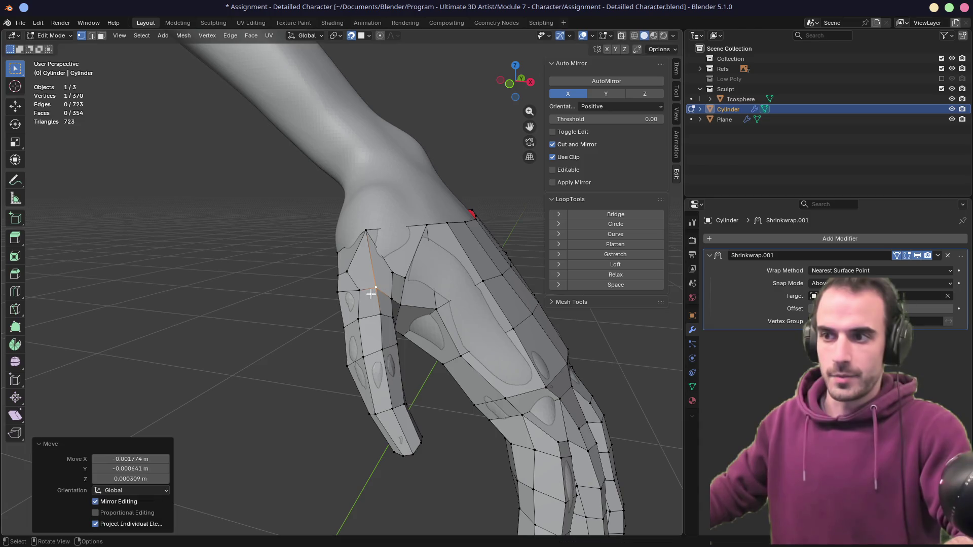
{"action": "left_click", "coordinate": [360, 294]}
{"action": "key", "text": "g"}
{"action": "left_click", "coordinate": [354, 294]}
{"action": "mouse_move", "coordinate": [326, 291]}
{"action": "middle_mouse_down"}
{"action": "mouse_move", "coordinate": [425, 260]}
{"action": "mouse_move", "coordinate": [361, 287]}
{"action": "mouse_move", "coordinate": [394, 278]}
{"action": "mouse_move", "coordinate": [211, 326]}
{"action": "mouse_move", "coordinate": [309, 309]}
{"action": "middle_mouse_up"}
{"action": "key", "text": "g"}
{"action": "left_click", "coordinate": [362, 288]}
{"action": "key", "text": "g"}
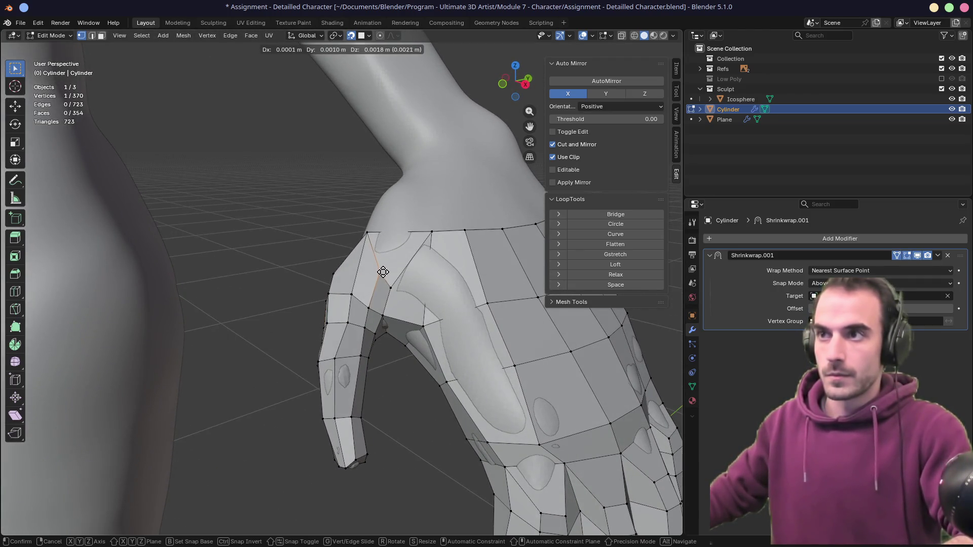
{"action": "left_click", "coordinate": [392, 287]}
{"action": "key", "text": "g"}
{"action": "left_click", "coordinate": [394, 285]}
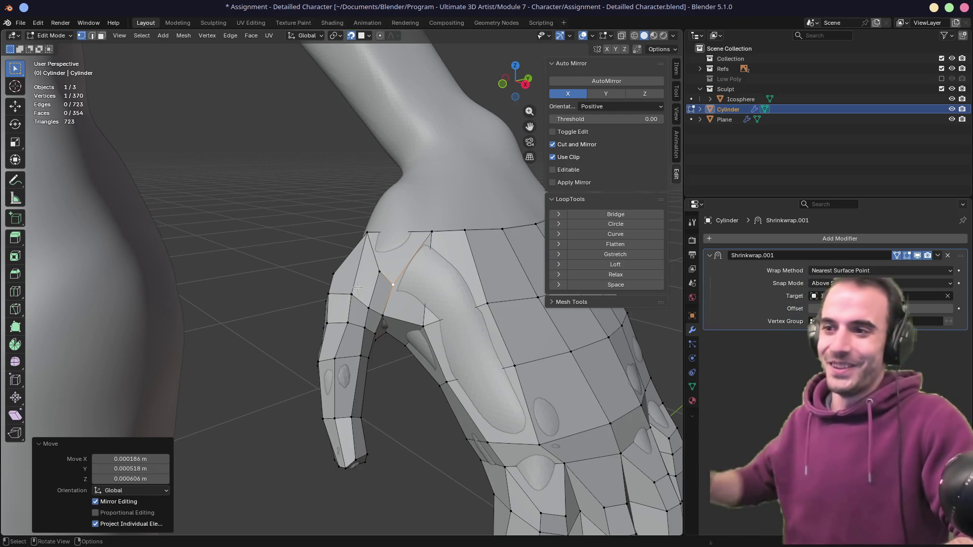
- Reposition more wrist vertices, then select the whole wrist edge loop
{"action": "mouse_move", "coordinate": [327, 279]}
{"action": "middle_mouse_down"}
{"action": "mouse_move", "coordinate": [361, 276]}
{"action": "mouse_move", "coordinate": [325, 282]}
{"action": "mouse_move", "coordinate": [322, 254]}
{"action": "mouse_move", "coordinate": [317, 272]}
{"action": "mouse_move", "coordinate": [326, 258]}
{"action": "mouse_move", "coordinate": [333, 264]}
{"action": "middle_mouse_up"}
{"action": "key", "text": "g"}
{"action": "left_click", "coordinate": [282, 278]}
{"action": "left_click", "coordinate": [322, 256]}
{"action": "key", "text": "g"}
{"action": "left_click", "coordinate": [329, 277]}
{"action": "key", "text": "g"}
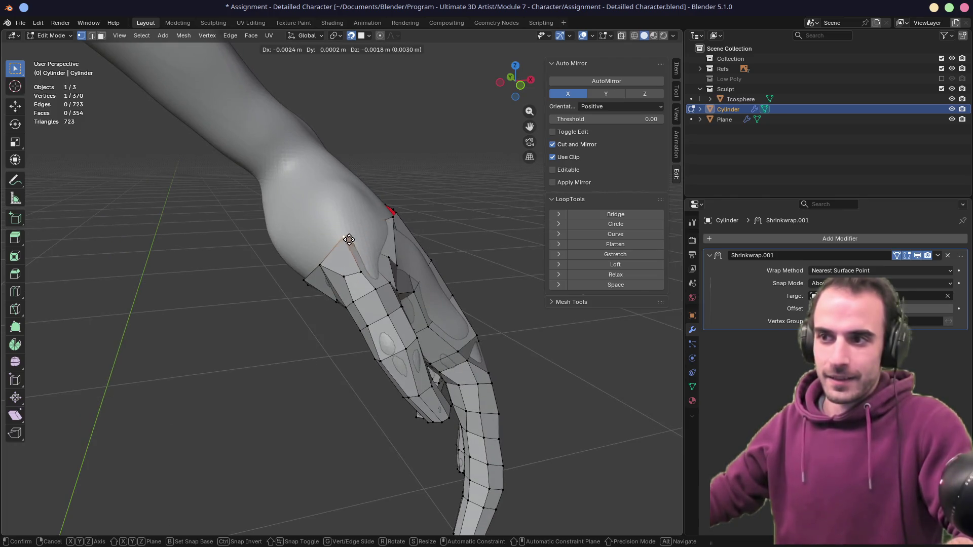
{"action": "left_click", "coordinate": [355, 236]}
{"action": "middle_click_drag", "start_coordinate": [355, 235], "coordinate": [321, 233]}
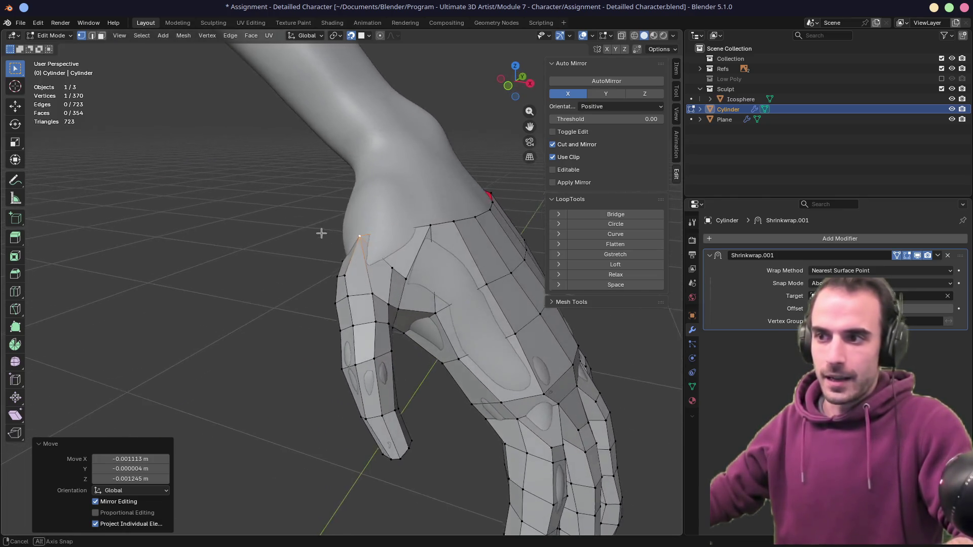
{"action": "left_click", "coordinate": [391, 269]}
{"action": "left_click", "coordinate": [425, 227], "text": "alt"}
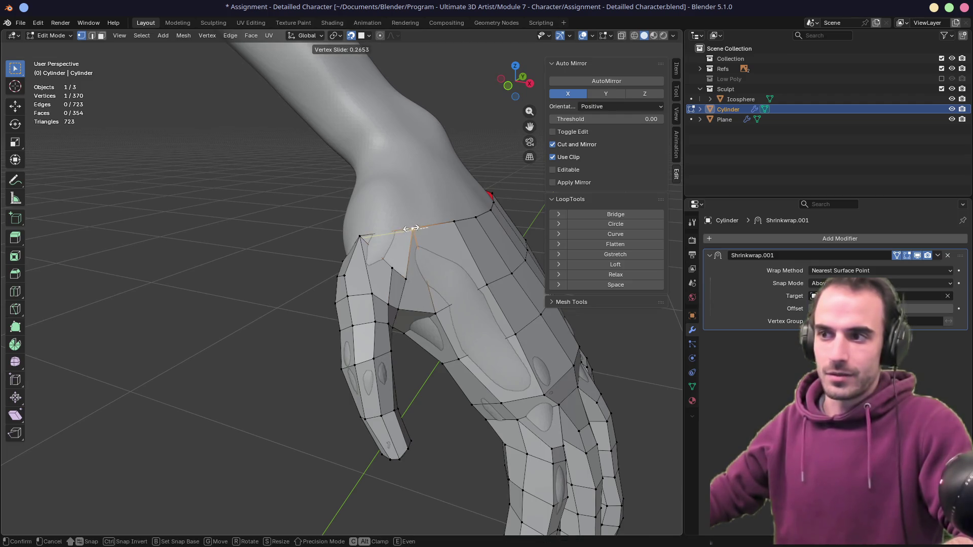
{"action": "mouse_move", "coordinate": [426, 227]}
{"action": "middle_mouse_down"}
{"action": "mouse_move", "coordinate": [411, 231]}
{"action": "mouse_move", "coordinate": [513, 230]}
{"action": "middle_mouse_up"}
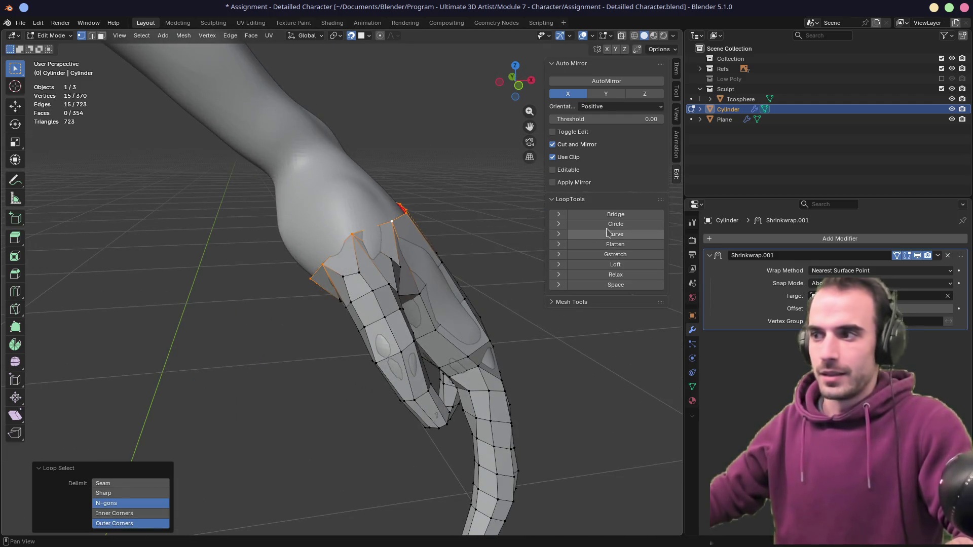
- Apply LoopTools Relax (Cubic, 1 iteration) to the 15-vertex wrist loop three times
{"action": "left_click", "coordinate": [613, 276]}
{"action": "middle_click_drag", "start_coordinate": [416, 248], "coordinate": [436, 252]}
{"action": "scroll", "coordinate": [436, 251], "scroll_direction": "up", "scroll_amount": 5}
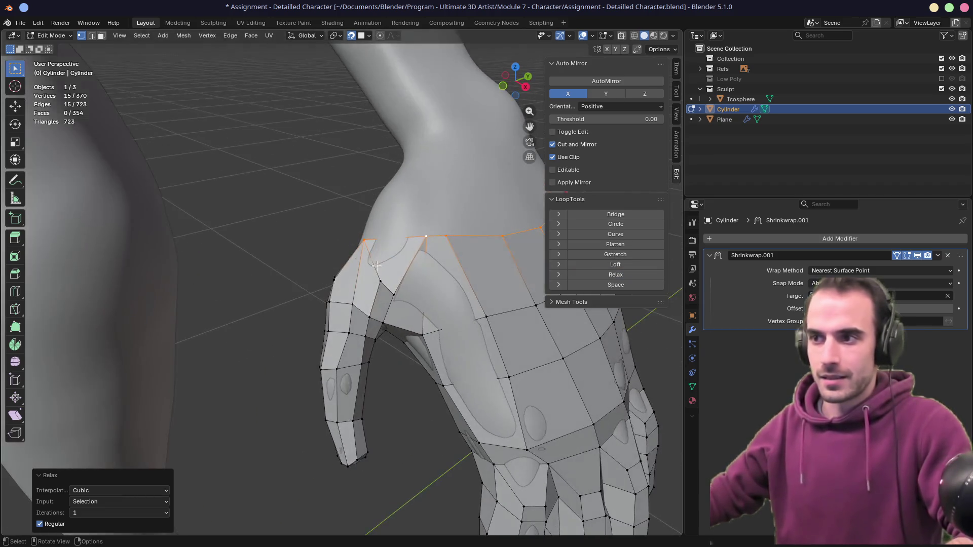
{"action": "key", "text": "shift+r"}
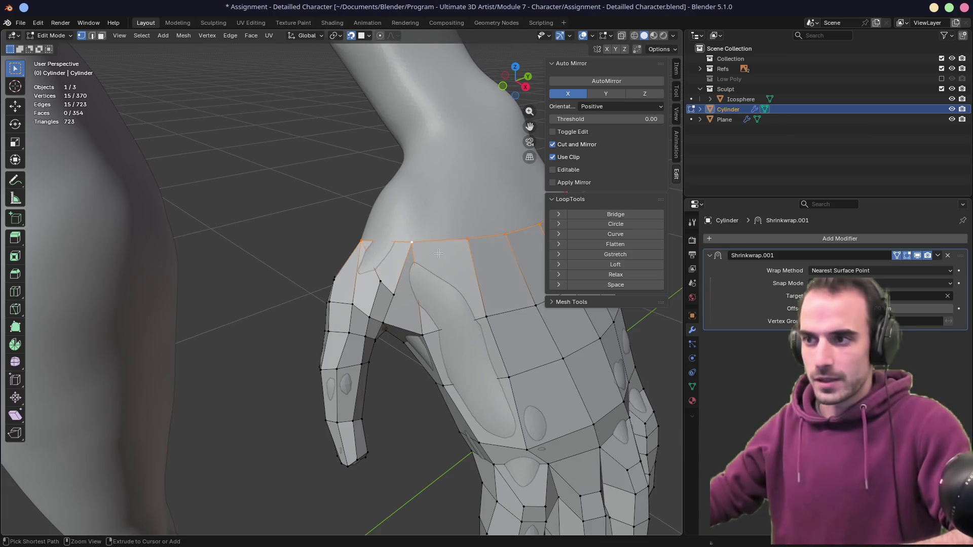
{"action": "left_click", "coordinate": [439, 247], "text": "alt"}
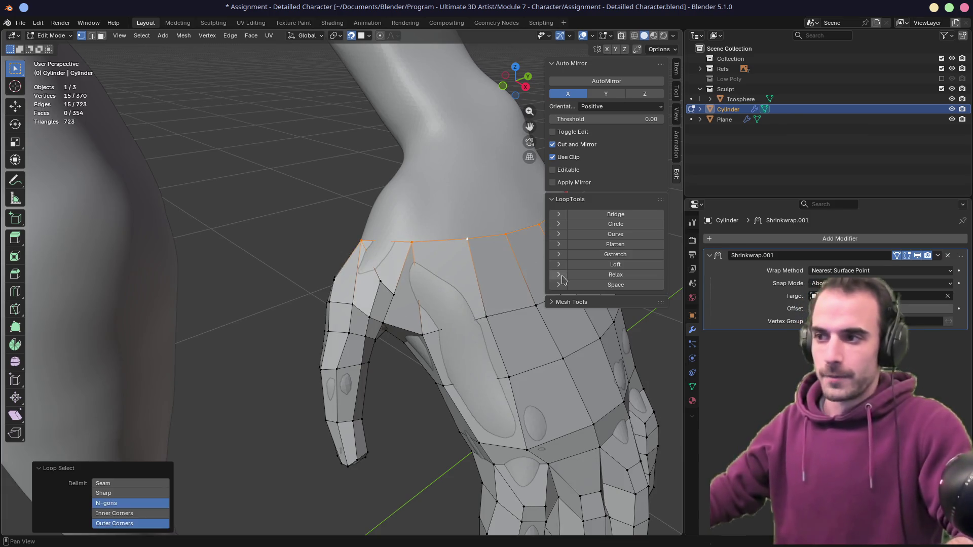
{"action": "left_click", "coordinate": [588, 279]}
{"action": "mouse_move", "coordinate": [587, 279]}
{"action": "middle_mouse_down"}
{"action": "mouse_move", "coordinate": [456, 304]}
{"action": "mouse_move", "coordinate": [416, 228]}
{"action": "middle_mouse_up"}
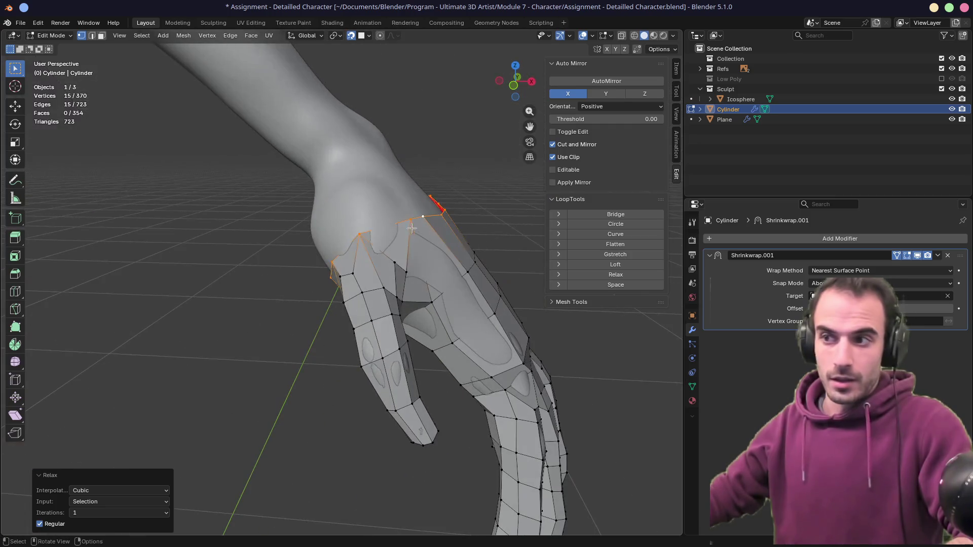
- Slide a wrist-border vertex by factor 0.257 and a back-of-hand vertex along their edges
{"action": "left_click", "coordinate": [407, 223]}
{"action": "key", "text": "g"}
{"action": "key", "text": "g"}
{"action": "left_click", "coordinate": [411, 226]}
{"action": "middle_click_drag", "start_coordinate": [436, 274], "coordinate": [461, 305]}
{"action": "scroll", "coordinate": [461, 304], "scroll_direction": "up", "scroll_amount": 4}
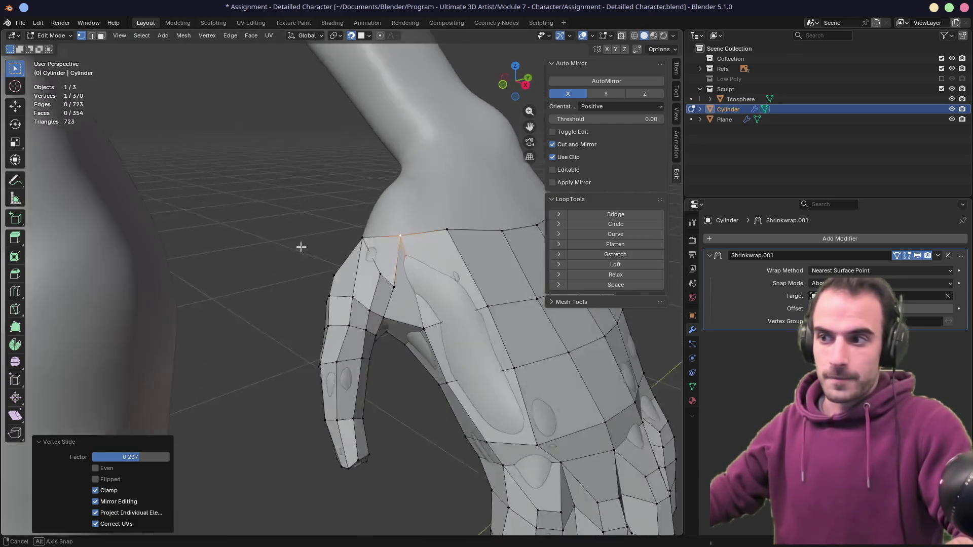
{"action": "left_click", "coordinate": [481, 315]}
{"action": "key", "text": "g"}
{"action": "key", "text": "g"}
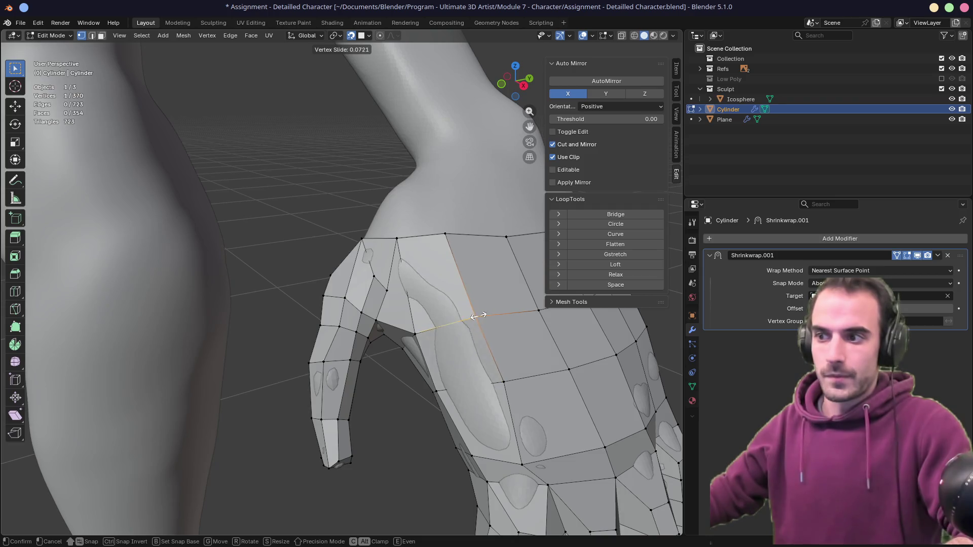
{"action": "left_click", "coordinate": [496, 355]}
{"action": "key", "text": "g"}
{"action": "key", "text": "g"}
{"action": "left_click", "coordinate": [497, 368]}
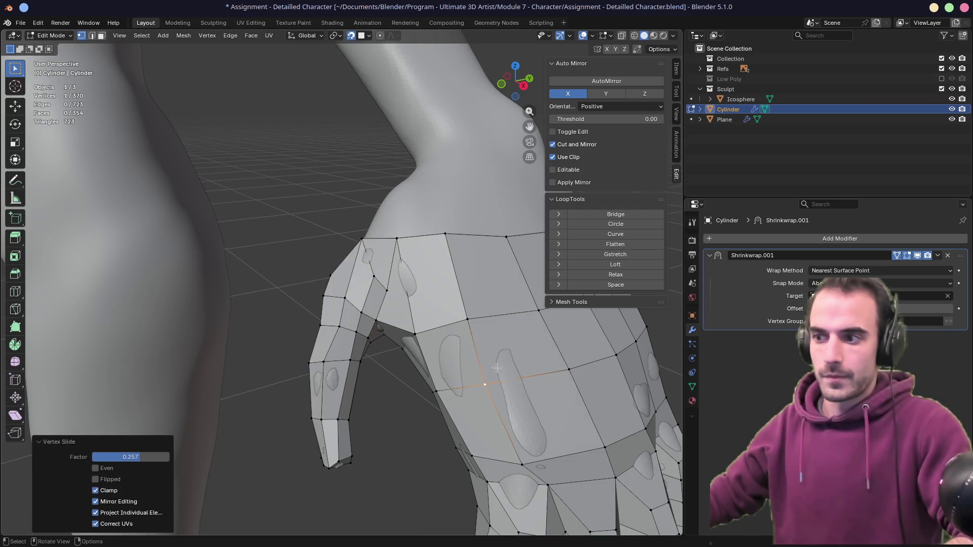
{"action": "mouse_move", "coordinate": [490, 380]}
{"action": "middle_mouse_down"}
{"action": "mouse_move", "coordinate": [496, 287]}
{"action": "mouse_move", "coordinate": [358, 289]}
{"action": "middle_mouse_up"}
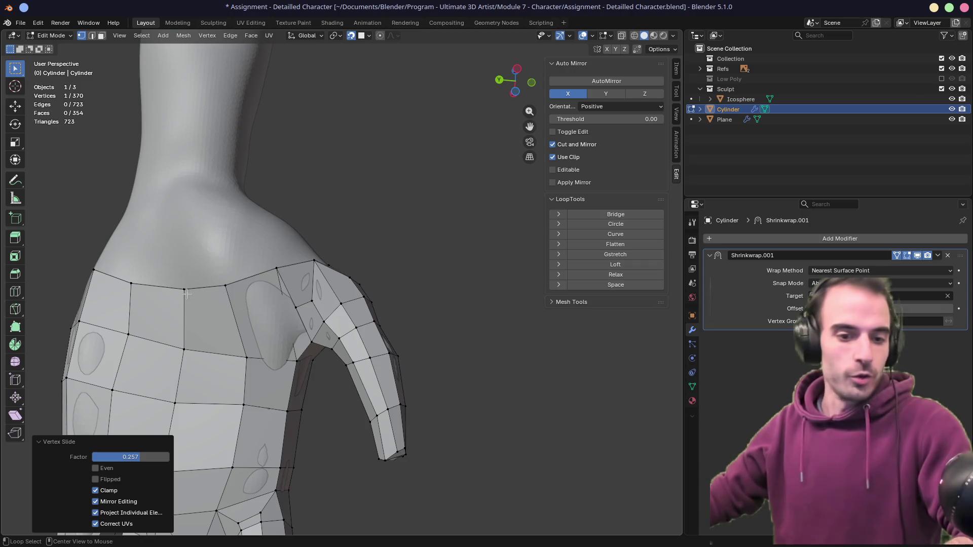
{"action": "mouse_move", "coordinate": [186, 294]}
{"action": "middle_mouse_down"}
{"action": "mouse_move", "coordinate": [243, 299]}
{"action": "mouse_move", "coordinate": [315, 278]}
{"action": "mouse_move", "coordinate": [313, 310]}
{"action": "mouse_move", "coordinate": [315, 276]}
{"action": "mouse_move", "coordinate": [331, 289]}
{"action": "mouse_move", "coordinate": [310, 303]}
{"action": "mouse_move", "coordinate": [364, 285]}
{"action": "mouse_move", "coordinate": [395, 319]}
{"action": "mouse_move", "coordinate": [266, 327]}
{"action": "middle_mouse_up"}
- Nudge a wrist vertex onto the sculpt and select the wrist edge loop
{"action": "key", "text": "g"}
{"action": "left_click", "coordinate": [319, 278]}
{"action": "key", "text": "g"}
{"action": "left_click", "coordinate": [310, 303]}
{"action": "key", "text": "g"}
{"action": "left_click", "coordinate": [337, 289]}
{"action": "left_click", "coordinate": [395, 320], "text": "alt"}
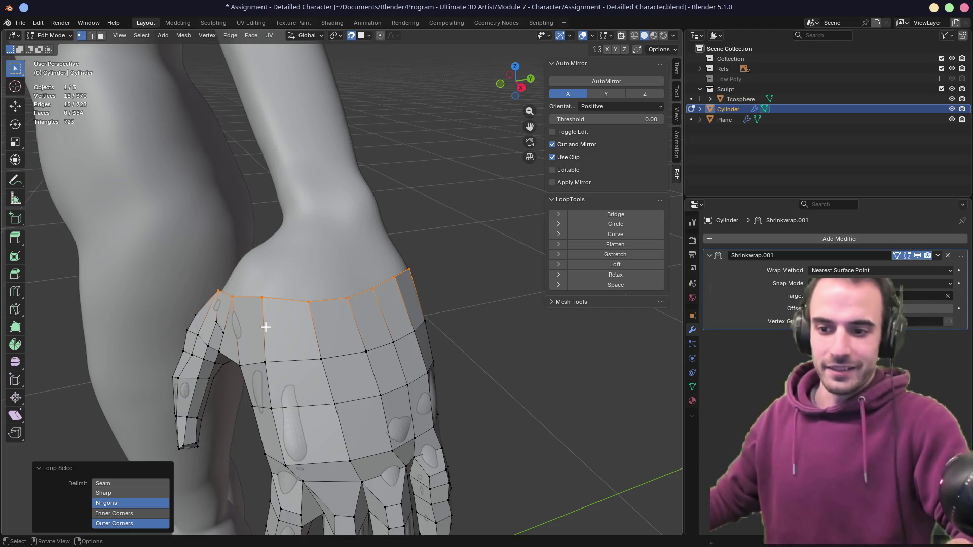
- Undo a trial vertex merge and collapse the wrist loop back onto the next loop
{"action": "mouse_move", "coordinate": [266, 326]}
{"action": "middle_mouse_down"}
{"action": "mouse_move", "coordinate": [417, 289]}
{"action": "mouse_move", "coordinate": [342, 286]}
{"action": "mouse_move", "coordinate": [385, 281]}
{"action": "middle_mouse_up"}
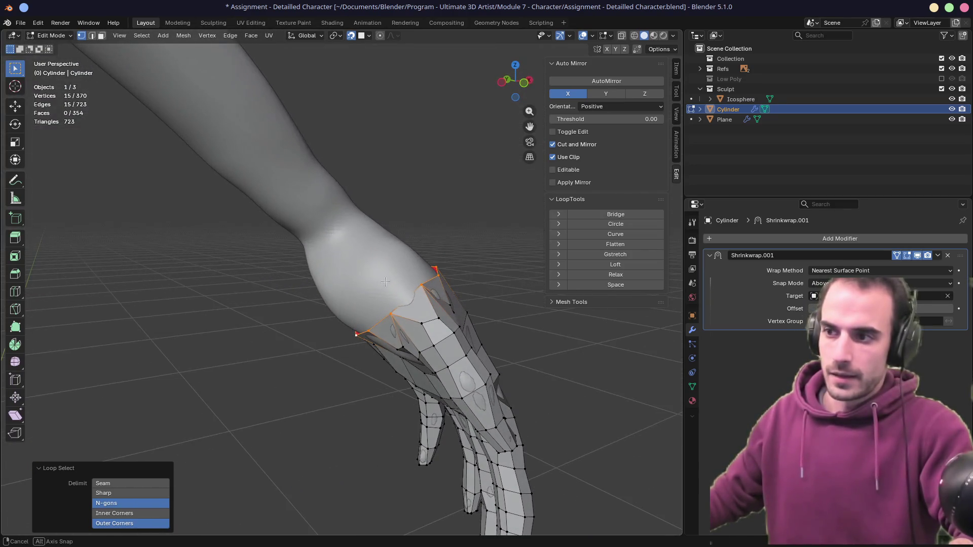
{"action": "left_click", "coordinate": [372, 329]}
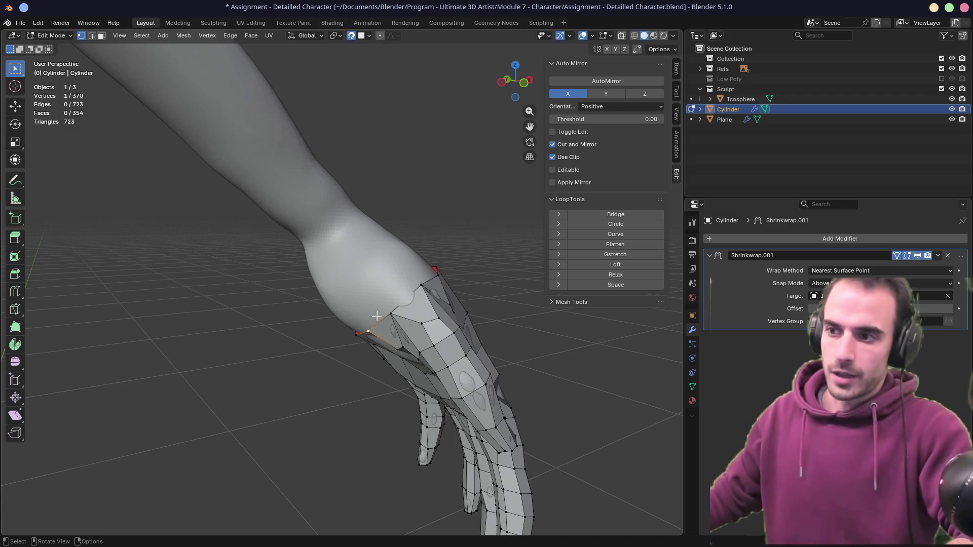
{"action": "key", "text": "g"}
{"action": "left_click", "coordinate": [427, 332]}
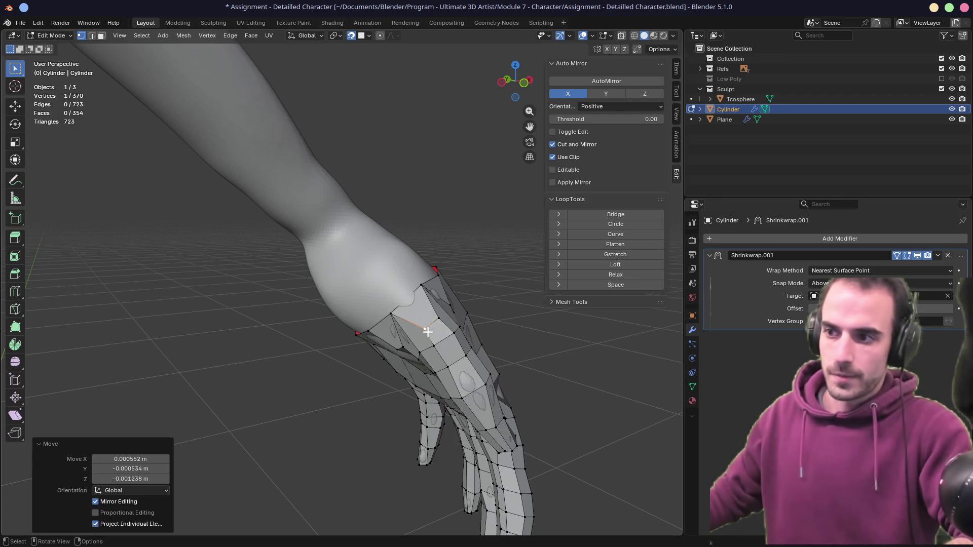
{"action": "key", "text": "ctrl+z"}
{"action": "left_click", "coordinate": [379, 322], "text": "alt"}
{"action": "middle_click_drag", "start_coordinate": [379, 322], "coordinate": [358, 266]}
{"action": "key", "text": "g"}
{"action": "left_click", "coordinate": [352, 256]}
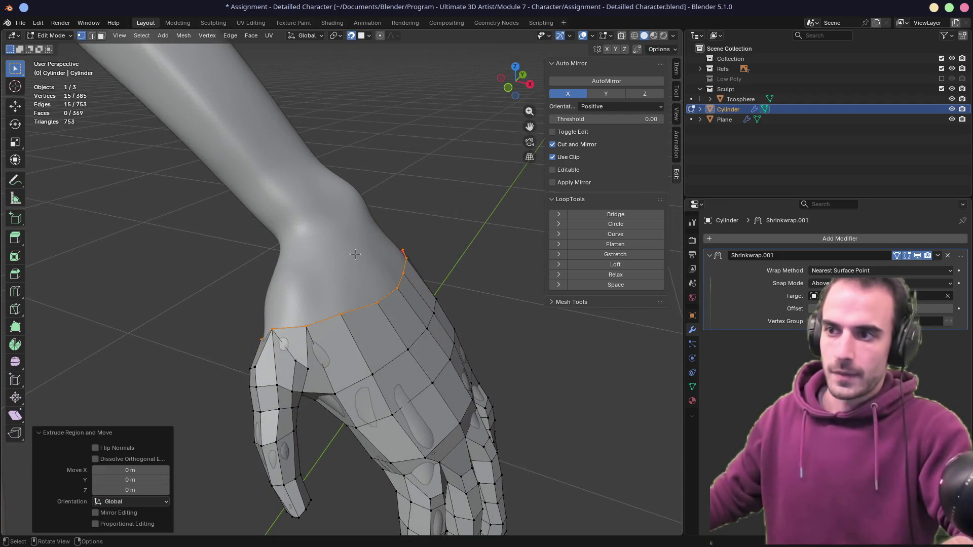
- Enable snapping individual elements to the nearest face and extrude the wrist loop up the forearm
{"action": "left_click", "coordinate": [364, 36]}
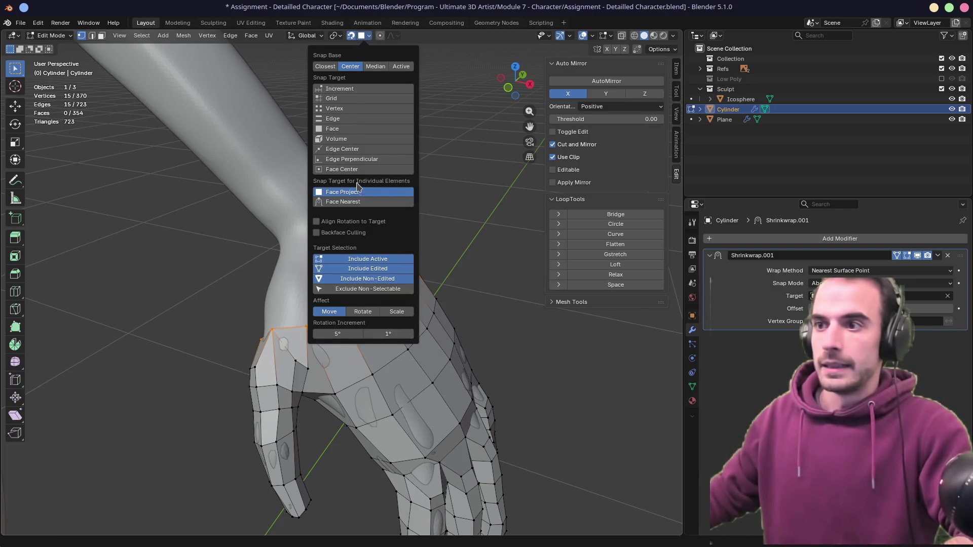
{"action": "left_click", "coordinate": [347, 202]}
{"action": "middle_click_drag", "start_coordinate": [267, 255], "coordinate": [319, 299]}
{"action": "scroll", "coordinate": [319, 299], "scroll_direction": "up", "scroll_amount": 3}
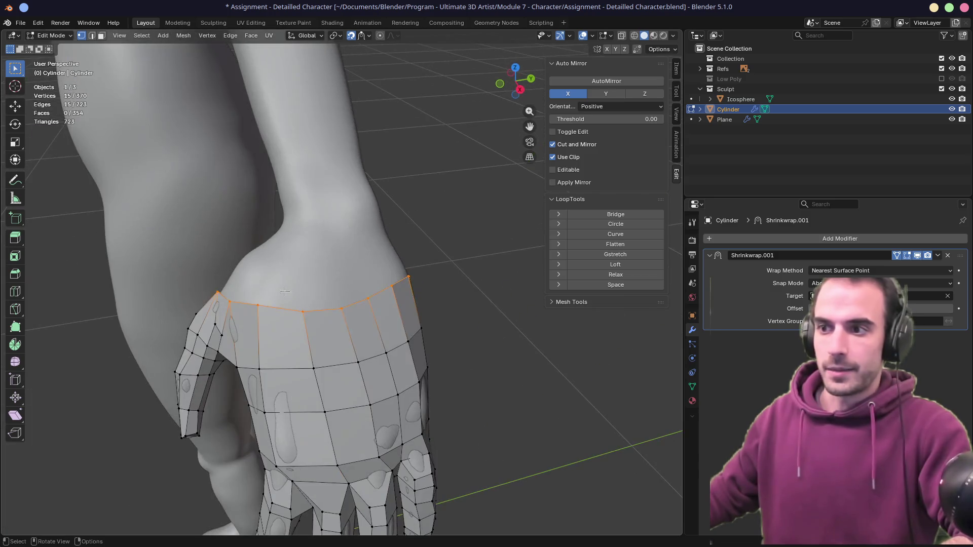
{"action": "key", "text": "e"}
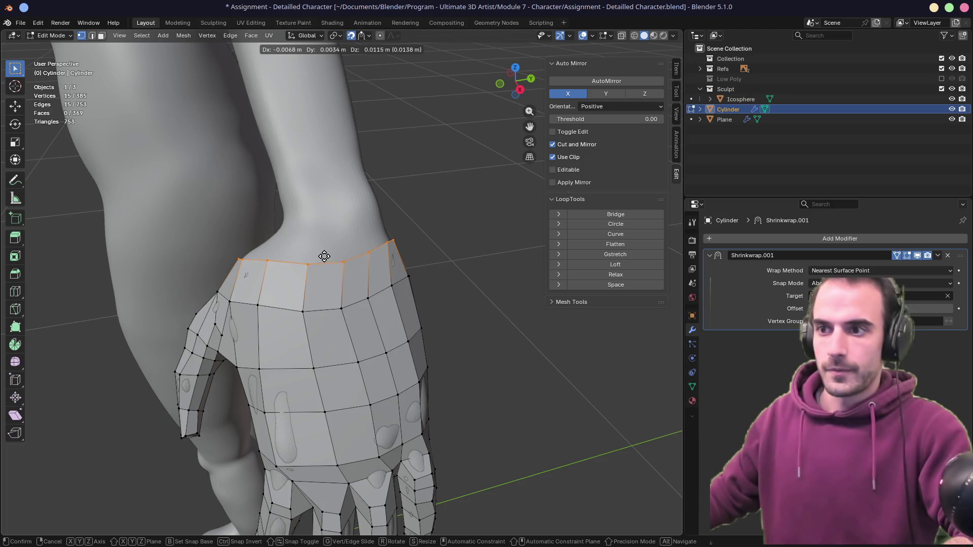
{"action": "left_click", "coordinate": [323, 259]}
- Fill the remaining wrist gap with a face and select the wrist boundary loop
{"action": "mouse_move", "coordinate": [324, 259]}
{"action": "middle_mouse_down"}
{"action": "mouse_move", "coordinate": [257, 228]}
{"action": "mouse_move", "coordinate": [361, 205]}
{"action": "middle_mouse_up"}
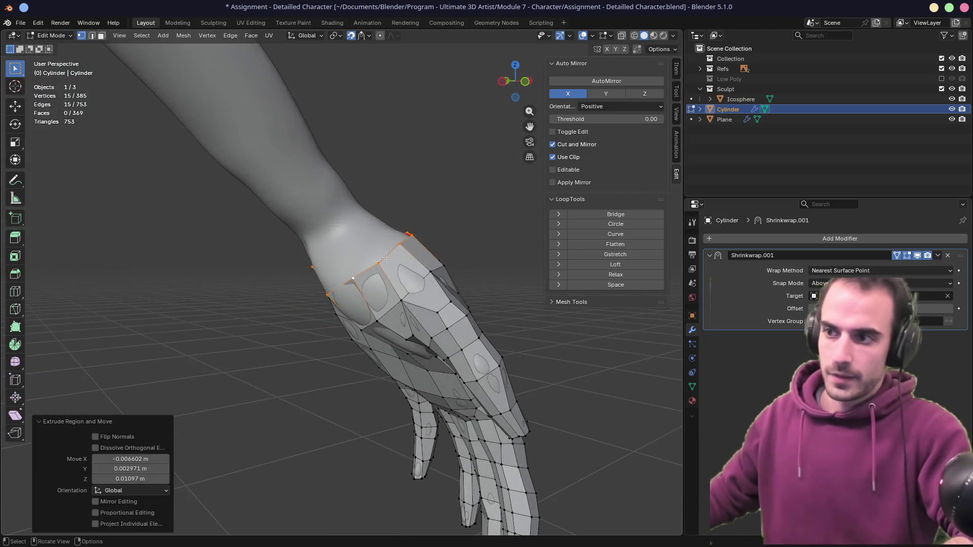
{"action": "key", "text": "2"}
{"action": "left_click", "coordinate": [395, 259]}
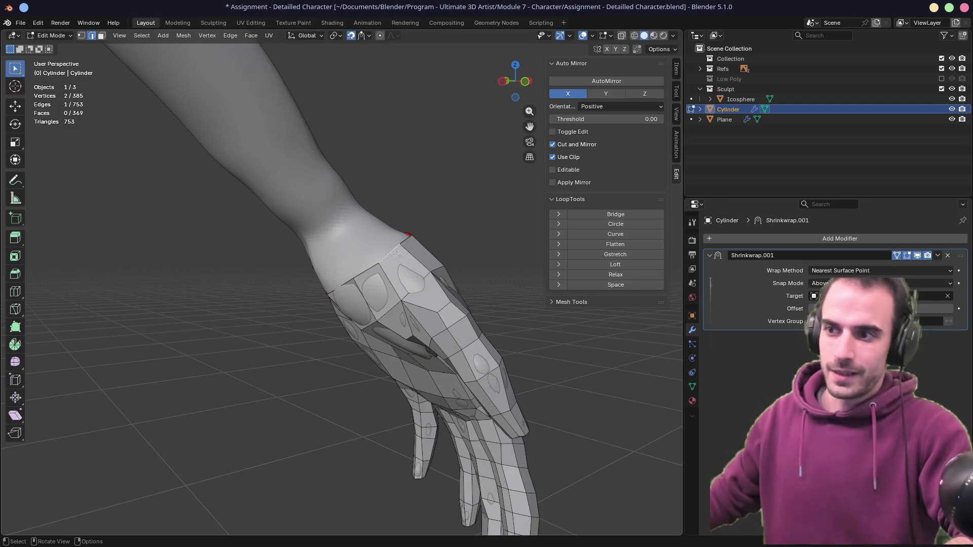
{"action": "middle_click_drag", "start_coordinate": [391, 257], "coordinate": [355, 295]}
{"action": "left_click", "coordinate": [353, 297], "text": "alt"}
{"action": "left_click", "coordinate": [318, 310]}
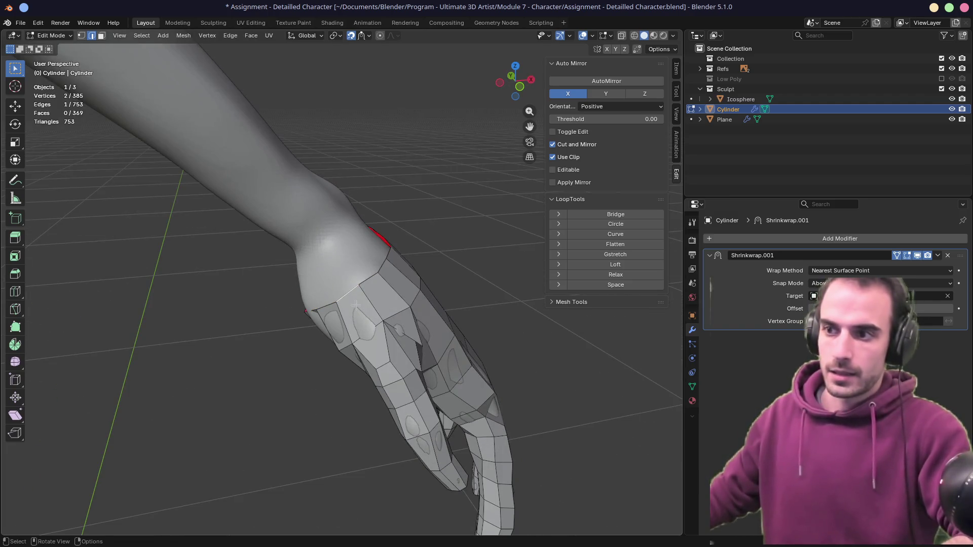
{"action": "key", "text": "1"}
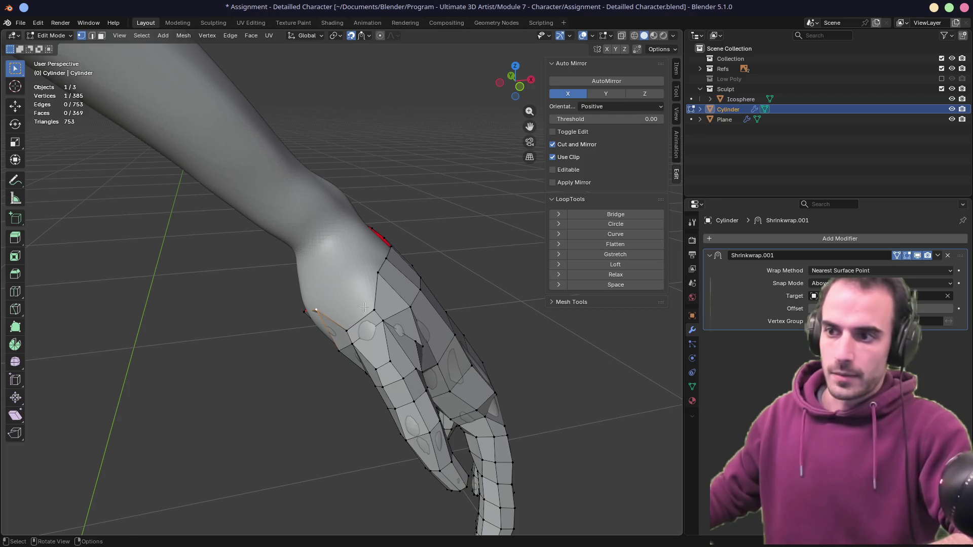
{"action": "left_click", "coordinate": [379, 276], "text": "ctrl"}
{"action": "key", "text": "f"}
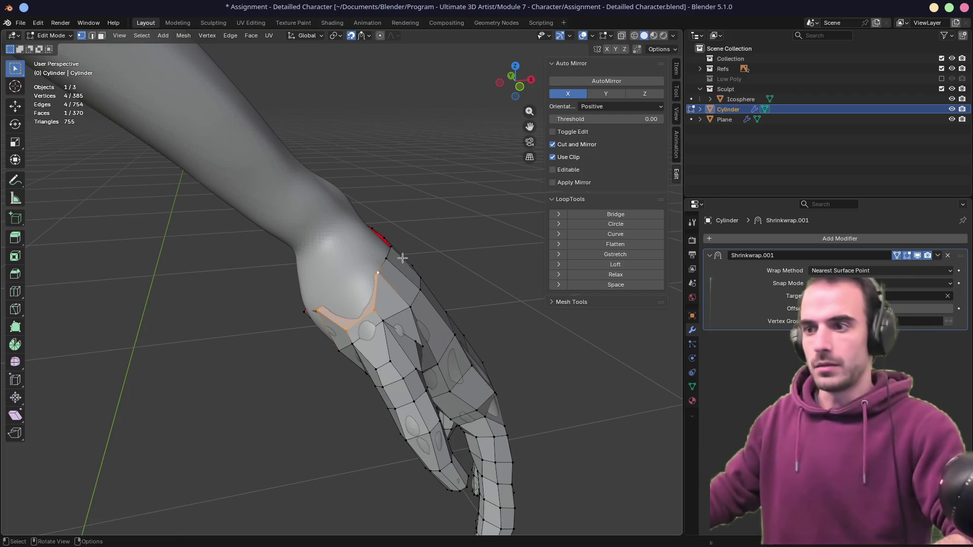
{"action": "mouse_move", "coordinate": [403, 259]}
{"action": "middle_mouse_down"}
{"action": "mouse_move", "coordinate": [349, 268]}
{"action": "mouse_move", "coordinate": [282, 230]}
{"action": "middle_mouse_up"}
{"action": "left_click", "coordinate": [348, 269], "text": "alt"}
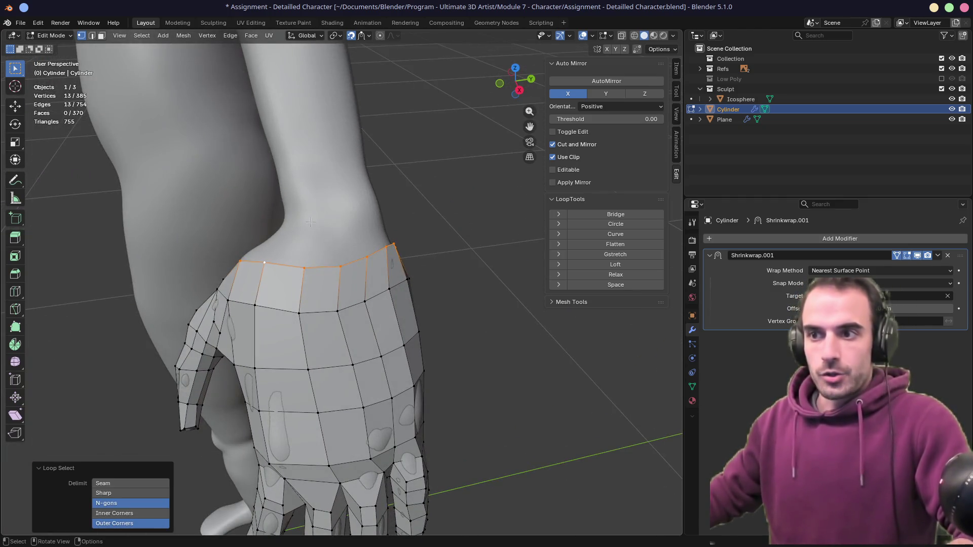
- Centre the view on the wrist and vertex-slide one wrist vertex along its edge by 0.233
{"action": "scroll", "coordinate": [282, 177], "scroll_direction": "down", "scroll_amount": 5}
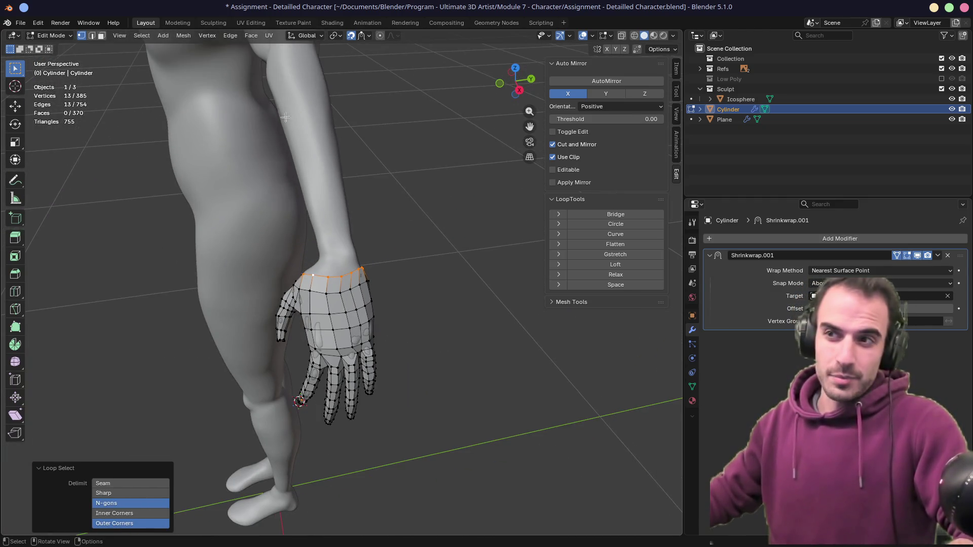
{"action": "middle_click", "coordinate": [331, 187], "text": "alt"}
{"action": "middle_click", "coordinate": [324, 372], "text": "alt"}
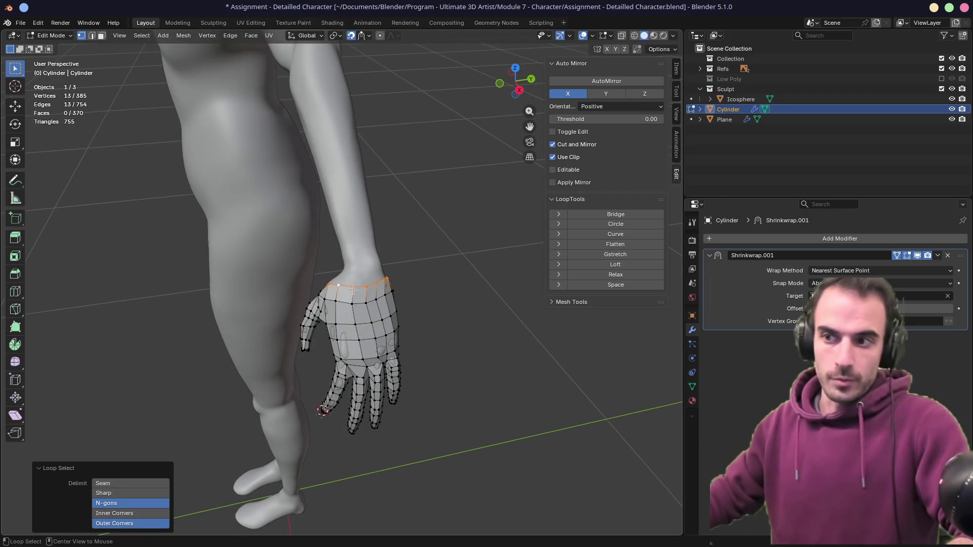
{"action": "middle_click", "coordinate": [353, 289], "text": "alt"}
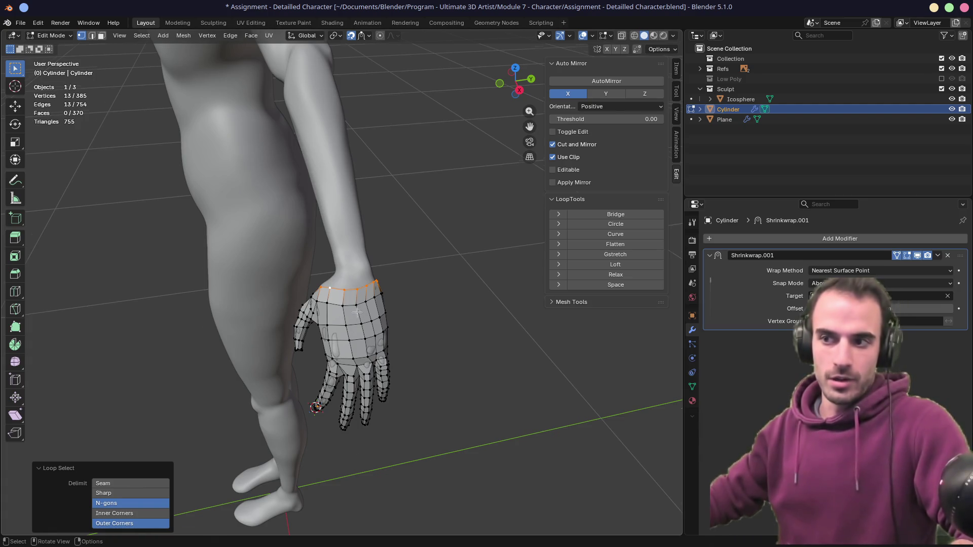
{"action": "scroll", "coordinate": [346, 279], "scroll_direction": "up", "scroll_amount": 4}
{"action": "scroll", "coordinate": [423, 276], "scroll_direction": "down", "scroll_amount": 5}
{"action": "scroll", "coordinate": [283, 278], "scroll_direction": "up", "scroll_amount": 5}
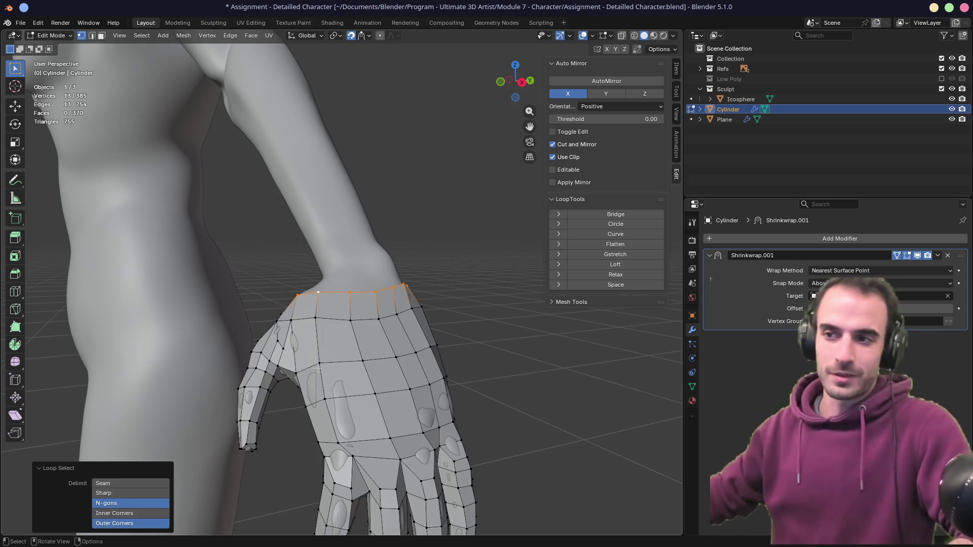
{"action": "middle_click_drag", "start_coordinate": [317, 369], "coordinate": [354, 374]}
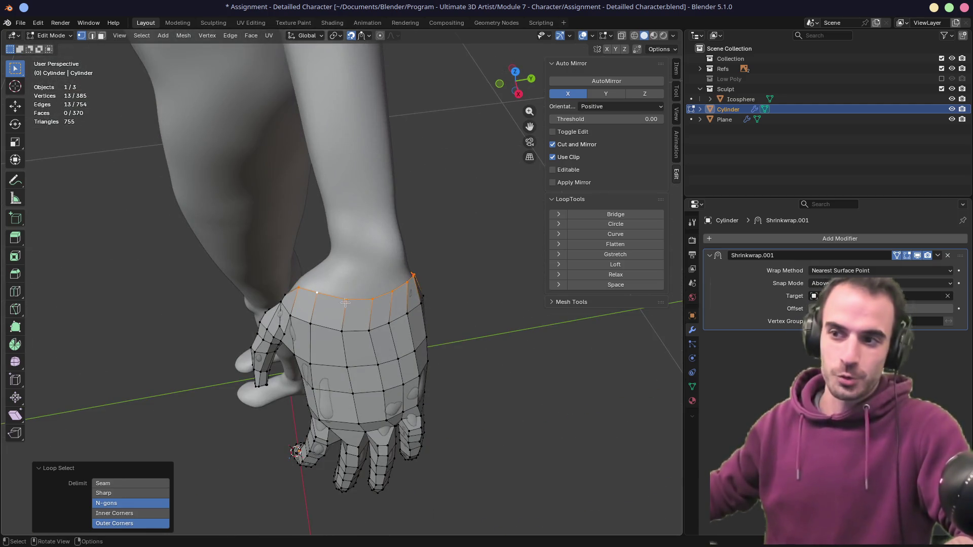
{"action": "mouse_move", "coordinate": [345, 260]}
{"action": "middle_mouse_down"}
{"action": "mouse_move", "coordinate": [469, 234]}
{"action": "mouse_move", "coordinate": [406, 261]}
{"action": "mouse_move", "coordinate": [384, 257]}
{"action": "mouse_move", "coordinate": [299, 333]}
{"action": "mouse_move", "coordinate": [372, 294]}
{"action": "middle_mouse_up"}
{"action": "left_click", "coordinate": [327, 311]}
{"action": "key", "text": "shift+v"}
{"action": "left_click", "coordinate": [304, 329]}
{"action": "key", "text": "g"}
{"action": "key", "text": "Escape"}
{"action": "key", "text": "g"}
{"action": "key", "text": "g"}
{"action": "left_click", "coordinate": [334, 310]}
{"action": "key", "text": "g"}
{"action": "key", "text": "g"}
- Vertex-slide the next wrist vertex along its edge by 0.139
{"action": "left_click", "coordinate": [355, 302]}
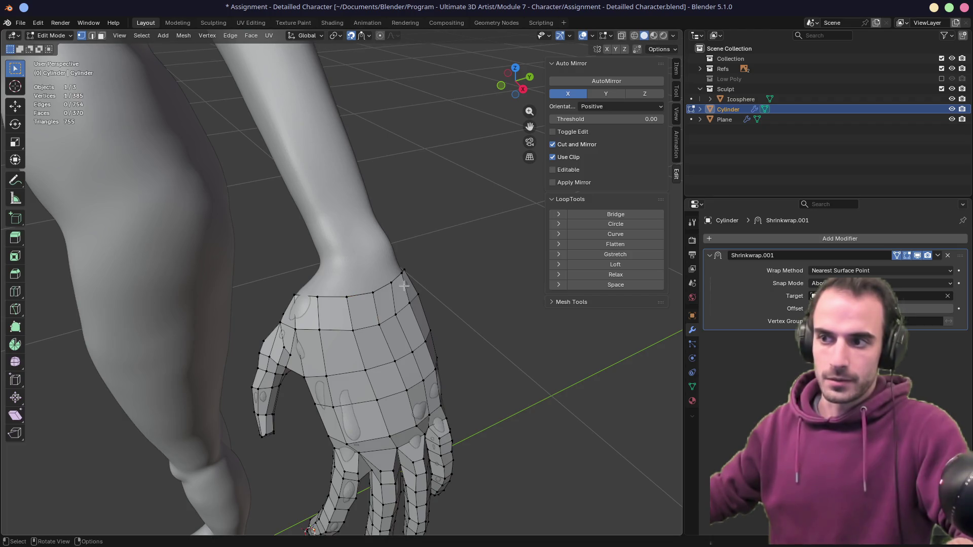
{"action": "key", "text": "g"}
{"action": "key", "text": "g"}
{"action": "left_click", "coordinate": [388, 285]}
- Select the 13-vertex wrist edge loop
{"action": "mouse_move", "coordinate": [388, 285]}
{"action": "middle_mouse_down"}
{"action": "mouse_move", "coordinate": [302, 276]}
{"action": "mouse_move", "coordinate": [324, 331]}
{"action": "middle_mouse_up"}
{"action": "key", "text": "a"}
{"action": "left_click", "coordinate": [320, 328], "text": "alt"}
{"action": "scroll", "coordinate": [323, 331], "scroll_direction": "down", "scroll_amount": 3}
- Relax the wrist loop, extrude it a short way up the forearm, then relax and nudge it
{"action": "left_click", "coordinate": [616, 274]}
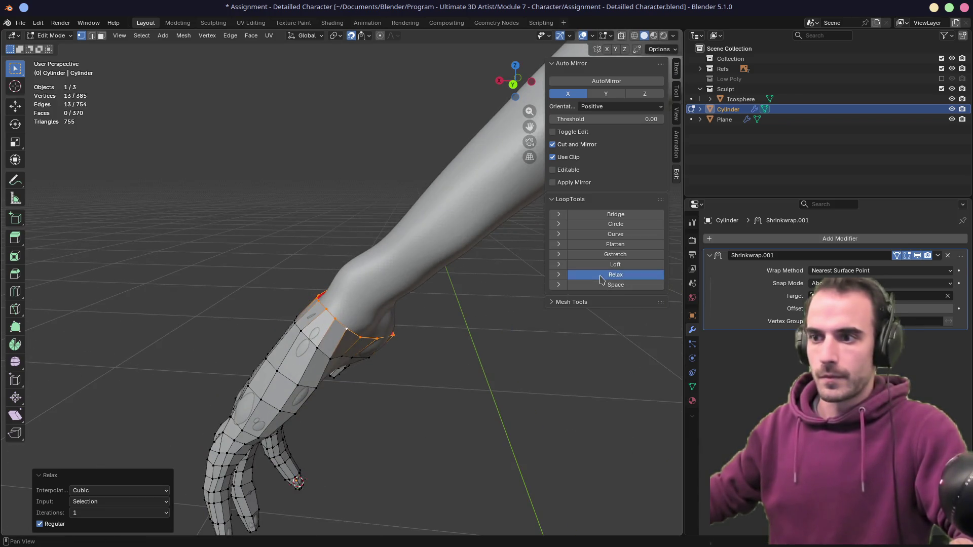
{"action": "mouse_move", "coordinate": [616, 274]}
{"action": "middle_mouse_down"}
{"action": "mouse_move", "coordinate": [426, 326]}
{"action": "mouse_move", "coordinate": [490, 328]}
{"action": "mouse_move", "coordinate": [384, 310]}
{"action": "middle_mouse_up"}
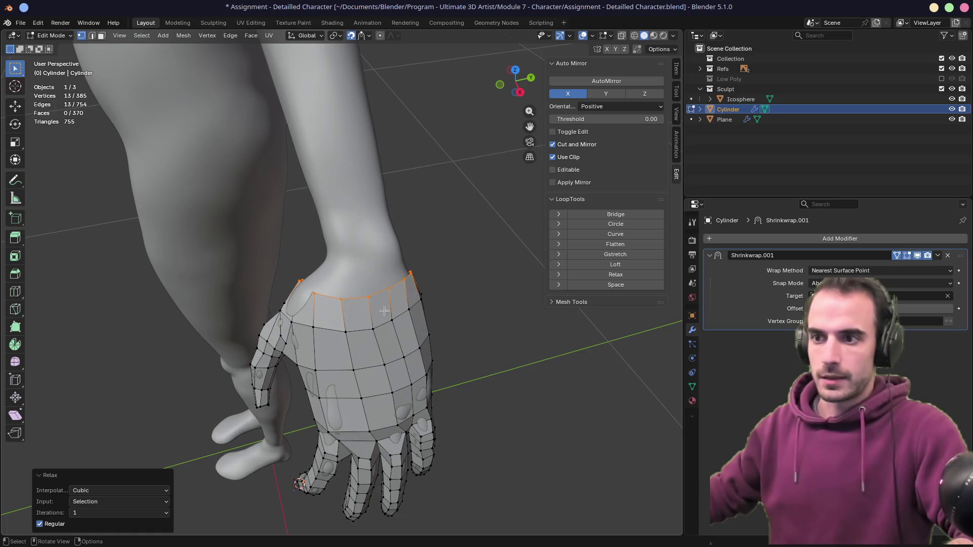
{"action": "key", "text": "e"}
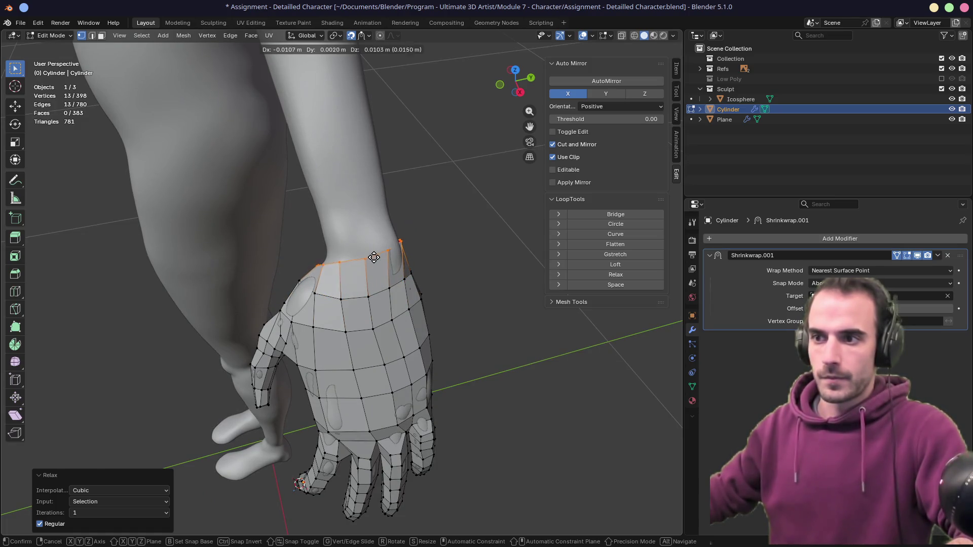
{"action": "left_click", "coordinate": [374, 256]}
{"action": "left_click", "coordinate": [616, 275]}
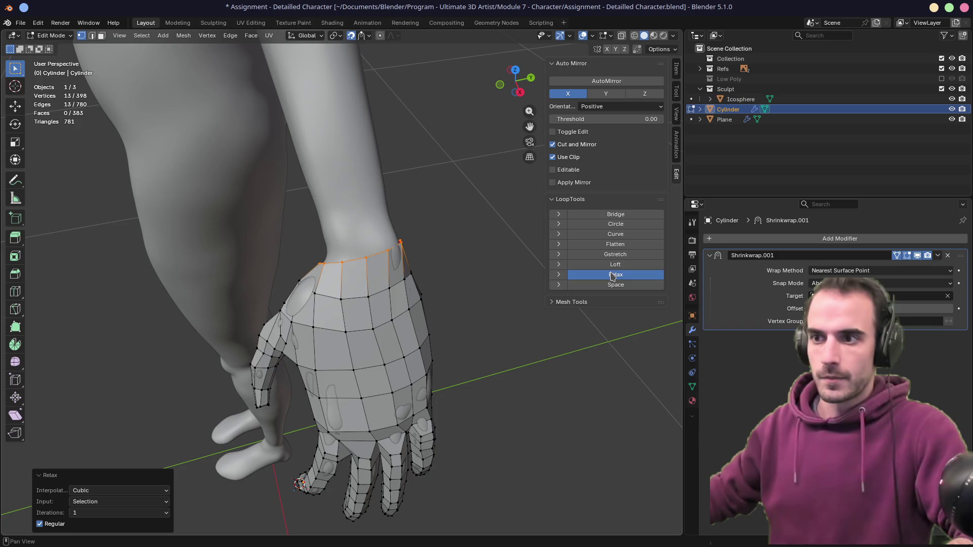
{"action": "middle_click_drag", "start_coordinate": [376, 254], "coordinate": [375, 256]}
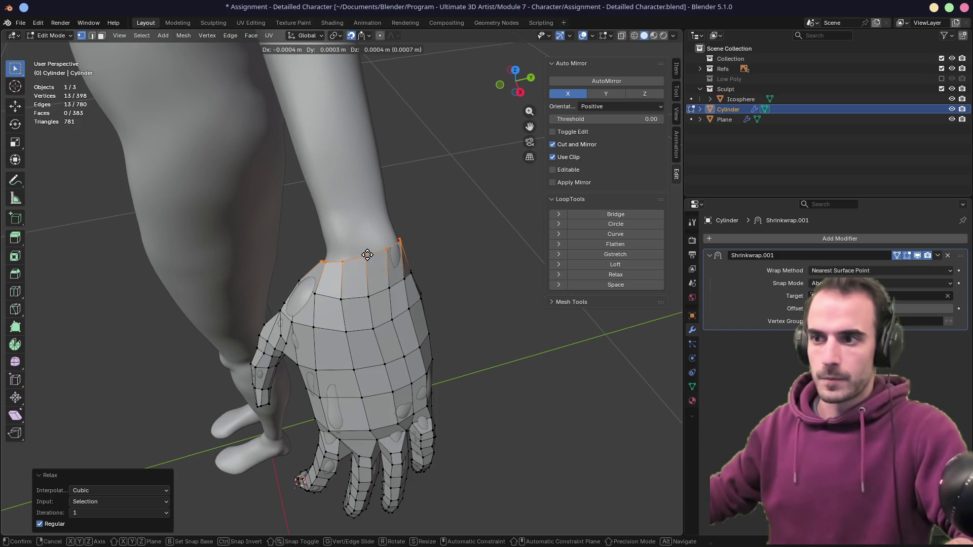
{"action": "left_click", "coordinate": [598, 275]}
{"action": "key", "text": "g"}
{"action": "left_click", "coordinate": [385, 228]}
{"action": "mouse_move", "coordinate": [385, 228]}
{"action": "middle_mouse_down"}
{"action": "mouse_move", "coordinate": [473, 204]}
{"action": "mouse_move", "coordinate": [393, 224]}
{"action": "mouse_move", "coordinate": [450, 226]}
{"action": "mouse_move", "coordinate": [313, 293]}
{"action": "middle_mouse_up"}
- Move a single wrist vertex onto the sculpt surface, slide it along its edge, and save
{"action": "left_click", "coordinate": [313, 293]}
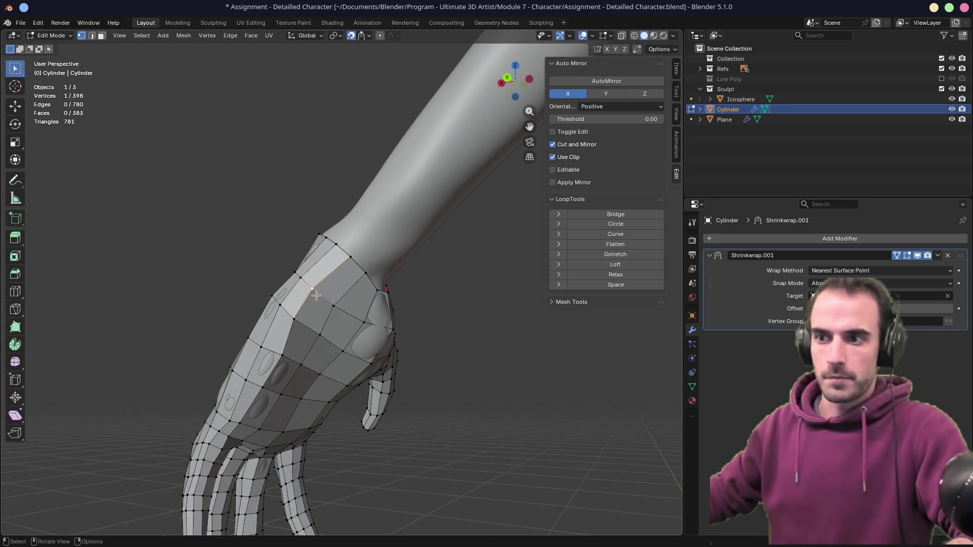
{"action": "key", "text": "g"}
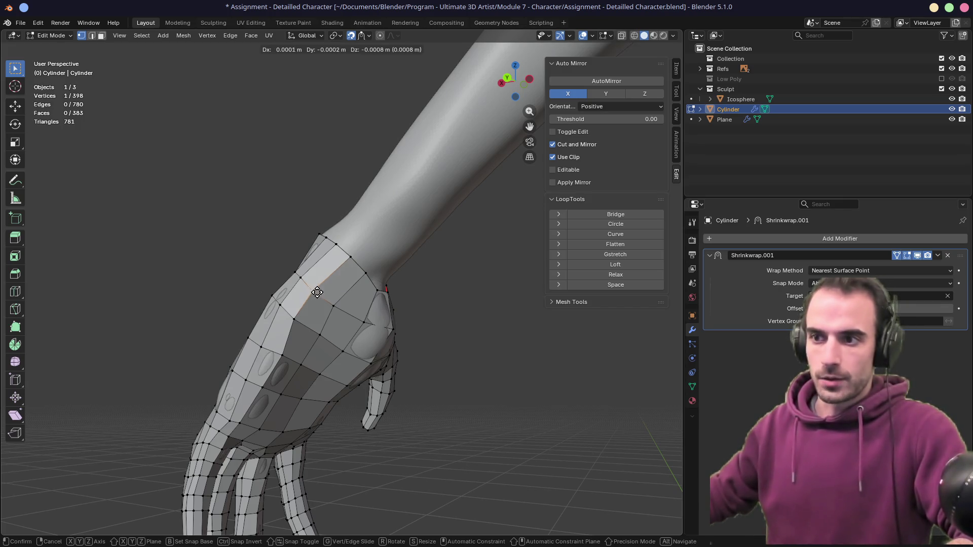
{"action": "left_click", "coordinate": [331, 304]}
{"action": "key", "text": "g"}
{"action": "key", "text": "g"}
{"action": "left_click", "coordinate": [330, 303]}
{"action": "middle_click_drag", "start_coordinate": [331, 303], "coordinate": [325, 292]}
{"action": "key", "text": "g"}
{"action": "key", "text": "g"}
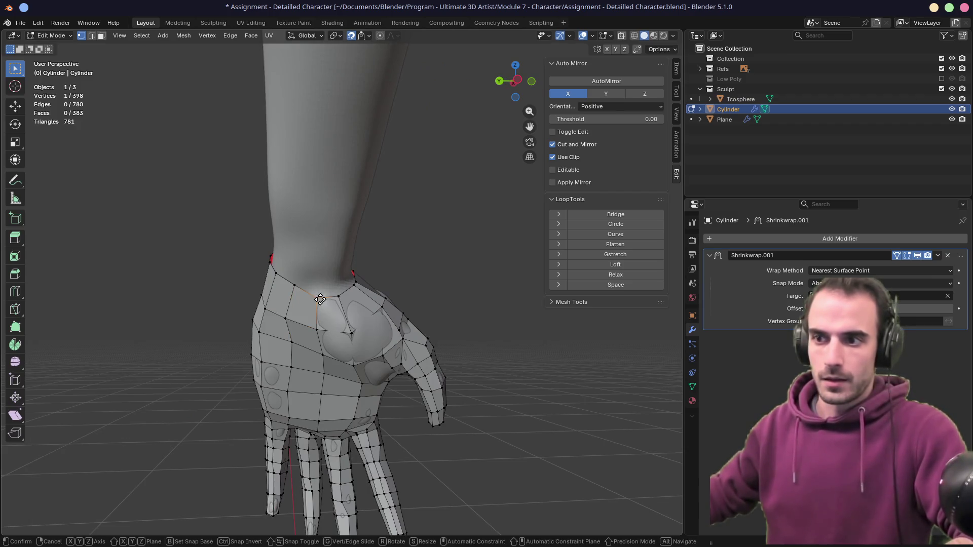
{"action": "left_click", "coordinate": [316, 295]}
{"action": "mouse_move", "coordinate": [316, 295]}
{"action": "middle_mouse_down"}
{"action": "mouse_move", "coordinate": [259, 319]}
{"action": "mouse_move", "coordinate": [290, 296]}
{"action": "mouse_move", "coordinate": [310, 247]}
{"action": "middle_mouse_up"}
{"action": "key", "text": "ctrl+s"}
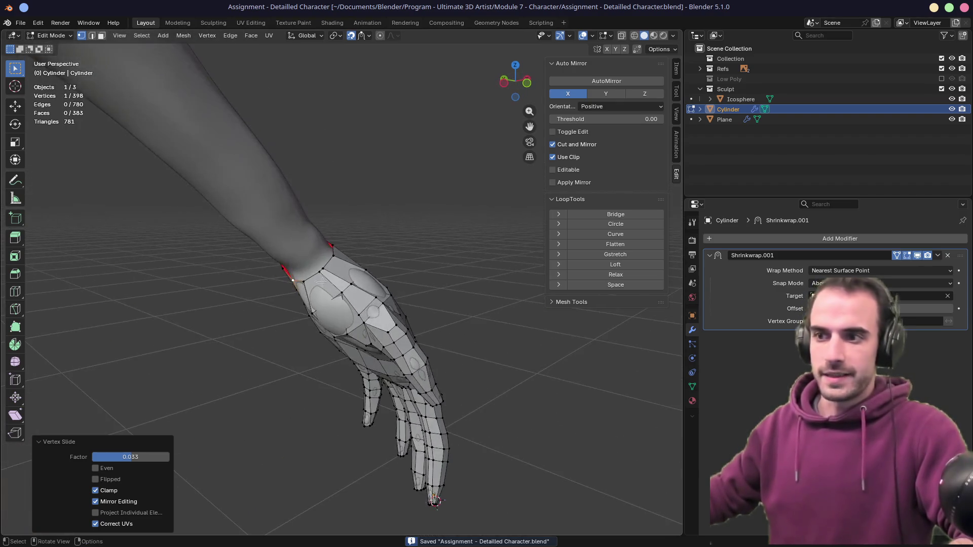
- Slide a hand vertex along its edge by 0.157 and save 'Assignment - Detailled Character.blend'
{"action": "scroll", "coordinate": [309, 248], "scroll_direction": "up", "scroll_amount": 5}
{"action": "key", "text": "g"}
{"action": "key", "text": "g"}
{"action": "left_click", "coordinate": [302, 255]}
{"action": "key", "text": "g"}
{"action": "key", "text": "g"}
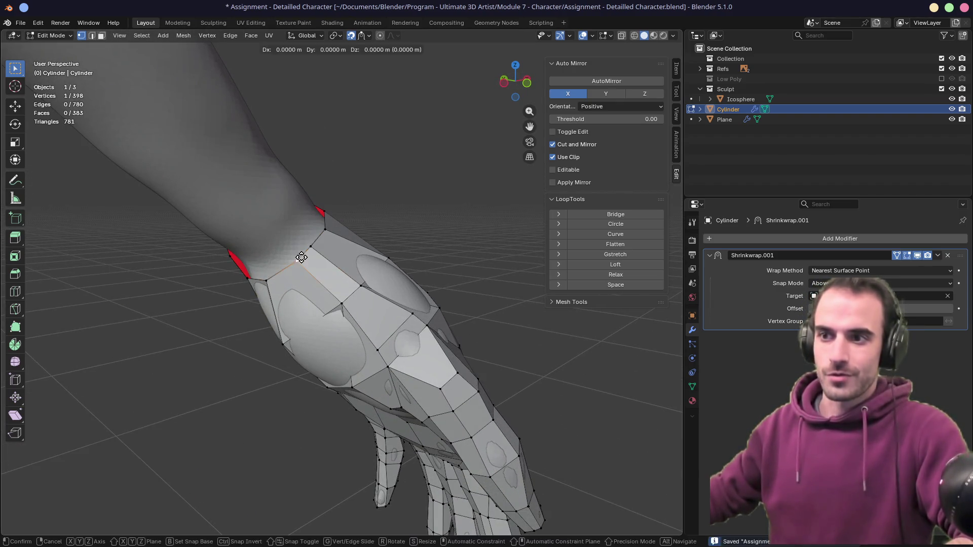
{"action": "left_click", "coordinate": [295, 260]}
{"action": "key", "text": "g"}
{"action": "key", "text": "g"}
{"action": "left_click", "coordinate": [329, 304]}
{"action": "mouse_move", "coordinate": [329, 304]}
{"action": "middle_mouse_down"}
{"action": "mouse_move", "coordinate": [272, 299]}
{"action": "mouse_move", "coordinate": [350, 330]}
{"action": "mouse_move", "coordinate": [349, 299]}
{"action": "mouse_move", "coordinate": [282, 271]}
{"action": "middle_mouse_up"}
{"action": "scroll", "coordinate": [294, 304], "scroll_direction": "up", "scroll_amount": 3}
{"action": "scroll", "coordinate": [350, 330], "scroll_direction": "down", "scroll_amount": 2}
{"action": "key", "text": "ctrl+s"}
{"action": "scroll", "coordinate": [290, 283], "scroll_direction": "down", "scroll_amount": 4}
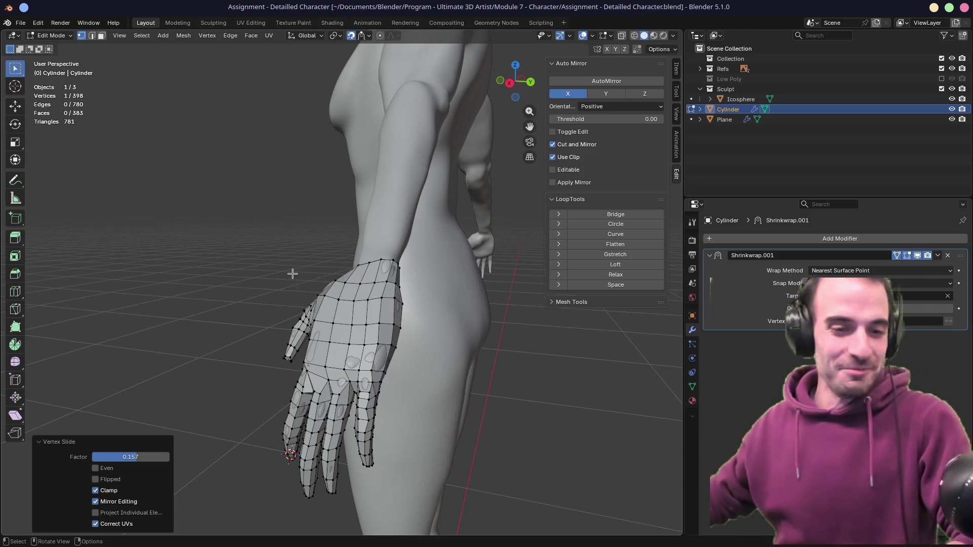
- Frame the 13-vertex wrist-end loop and rotate it -3.61° about Z along the forearm
{"action": "middle_click_drag", "start_coordinate": [302, 271], "coordinate": [428, 278]}
{"action": "left_click", "coordinate": [384, 269], "text": "alt"}
{"action": "scroll", "coordinate": [385, 269], "scroll_direction": "down", "scroll_amount": 1}
{"action": "key", "text": "KP_Decimal"}
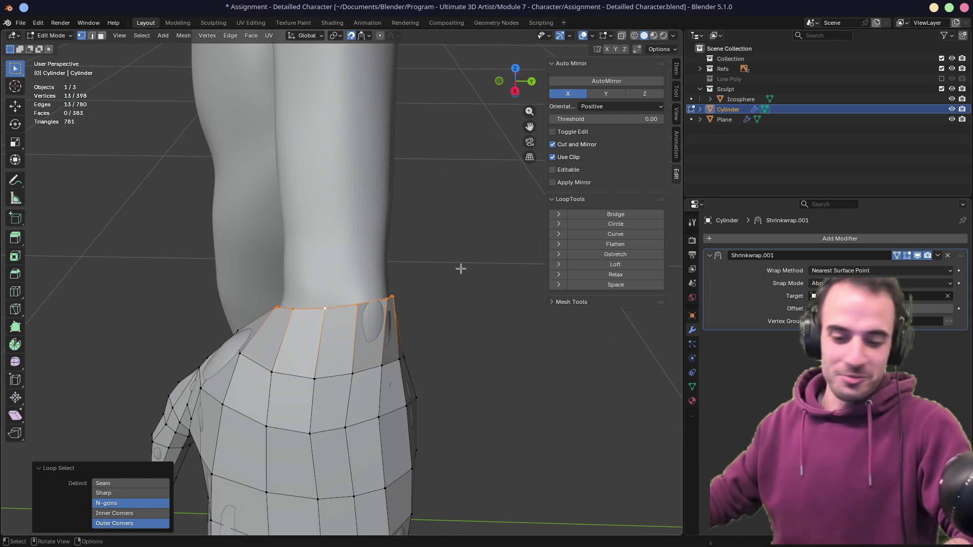
{"action": "key", "text": "r"}
{"action": "left_click", "coordinate": [459, 280]}
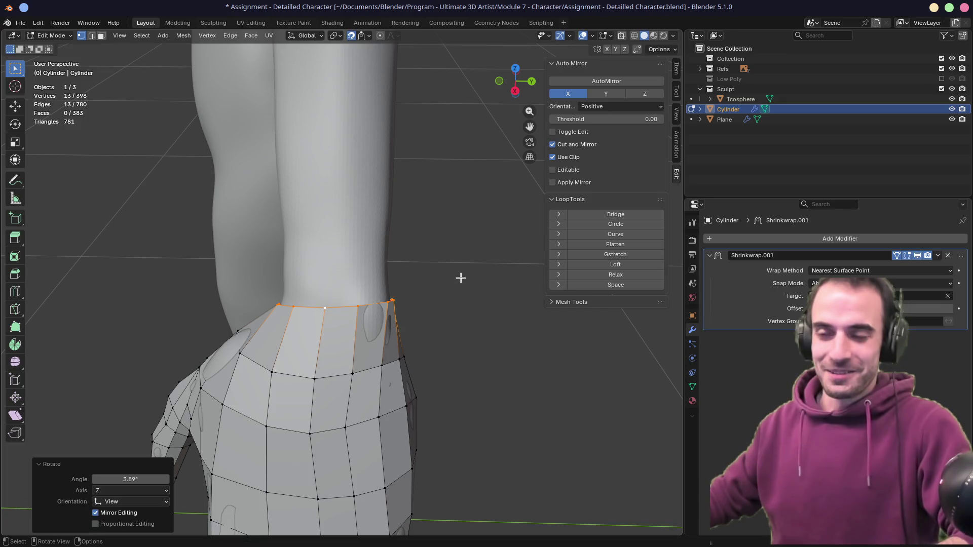
{"action": "mouse_move", "coordinate": [456, 289]}
{"action": "middle_mouse_down"}
{"action": "mouse_move", "coordinate": [387, 302]}
{"action": "mouse_move", "coordinate": [349, 285]}
{"action": "mouse_move", "coordinate": [329, 294]}
{"action": "mouse_move", "coordinate": [359, 309]}
{"action": "mouse_move", "coordinate": [367, 389]}
{"action": "mouse_move", "coordinate": [381, 280]}
{"action": "mouse_move", "coordinate": [388, 319]}
{"action": "middle_mouse_up"}
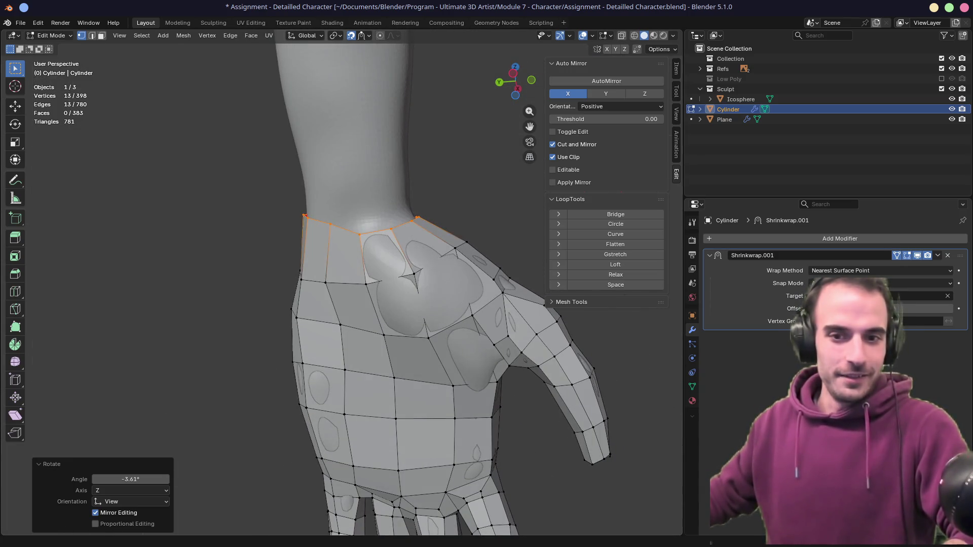
{"action": "scroll", "coordinate": [282, 321], "scroll_direction": "down", "scroll_amount": 8}
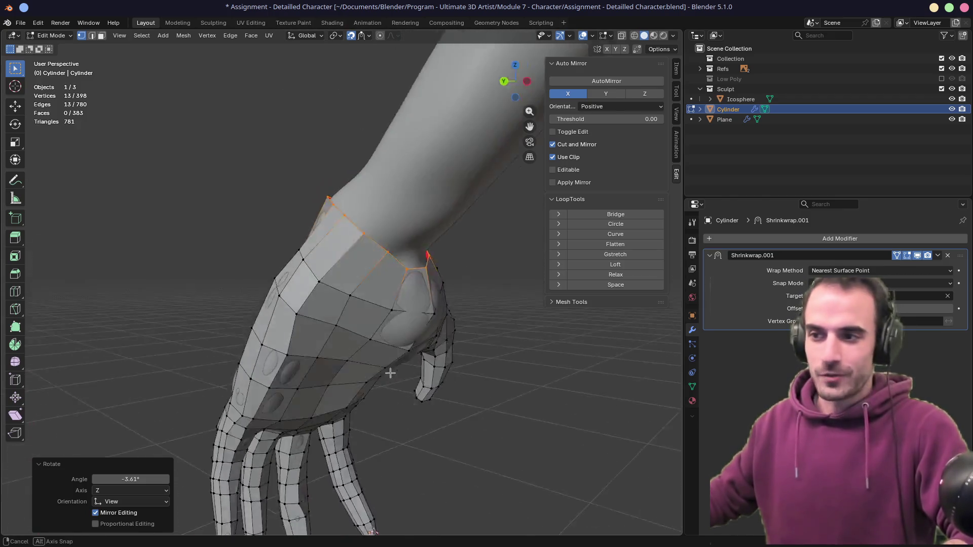
{"action": "mouse_move", "coordinate": [338, 367]}
{"action": "middle_mouse_down"}
{"action": "mouse_move", "coordinate": [428, 347]}
{"action": "mouse_move", "coordinate": [205, 355]}
{"action": "middle_mouse_up"}
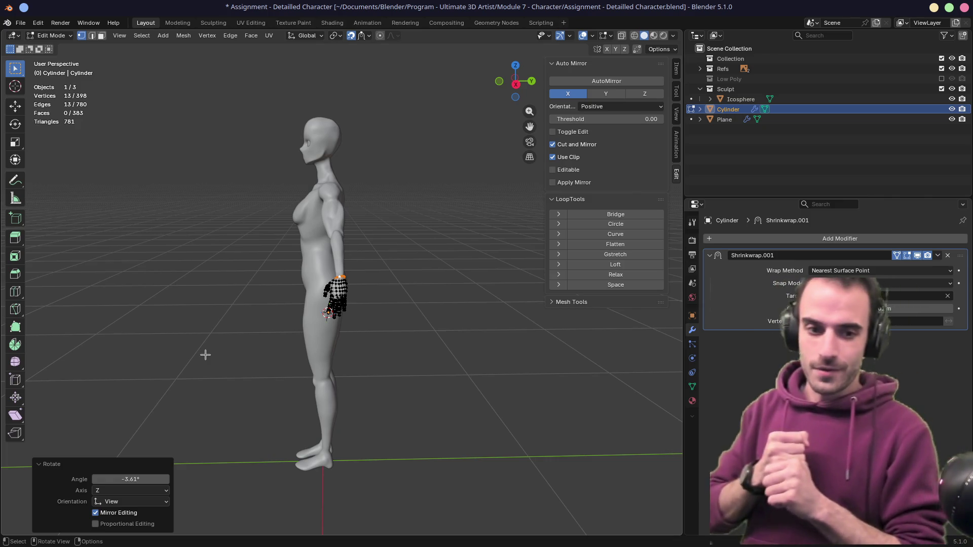
- Inspect the hand against the full figure from several angles, then save 'Assignment - Detailled Character.blend'
{"action": "mouse_move", "coordinate": [315, 186]}
{"action": "middle_mouse_down"}
{"action": "mouse_move", "coordinate": [289, 213]}
{"action": "mouse_move", "coordinate": [400, 213]}
{"action": "mouse_move", "coordinate": [426, 224]}
{"action": "middle_mouse_up"}
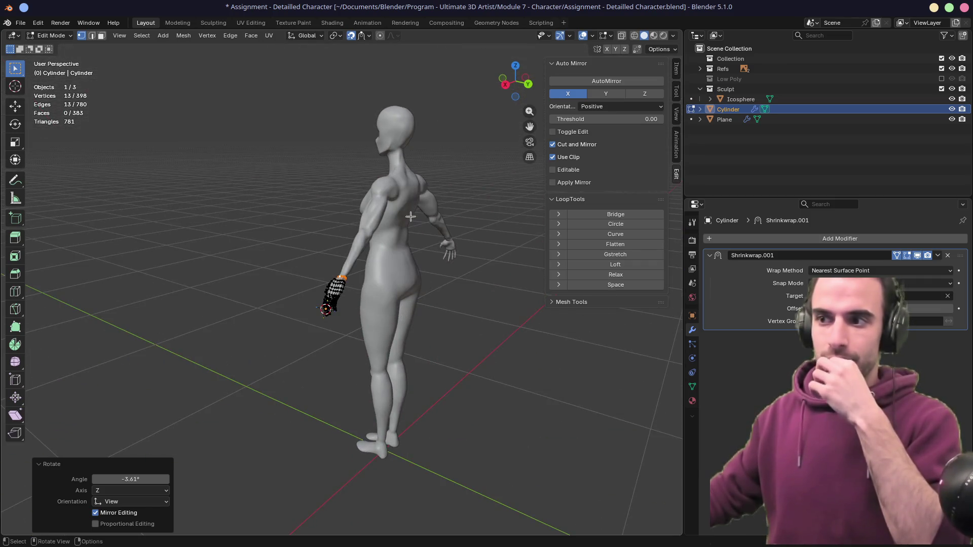
{"action": "middle_click_drag", "start_coordinate": [360, 314], "coordinate": [427, 304]}
{"action": "mouse_move", "coordinate": [328, 298]}
{"action": "middle_mouse_down"}
{"action": "mouse_move", "coordinate": [398, 311]}
{"action": "mouse_move", "coordinate": [321, 343]}
{"action": "middle_mouse_up"}
{"action": "middle_click_drag", "start_coordinate": [247, 134], "coordinate": [406, 247]}
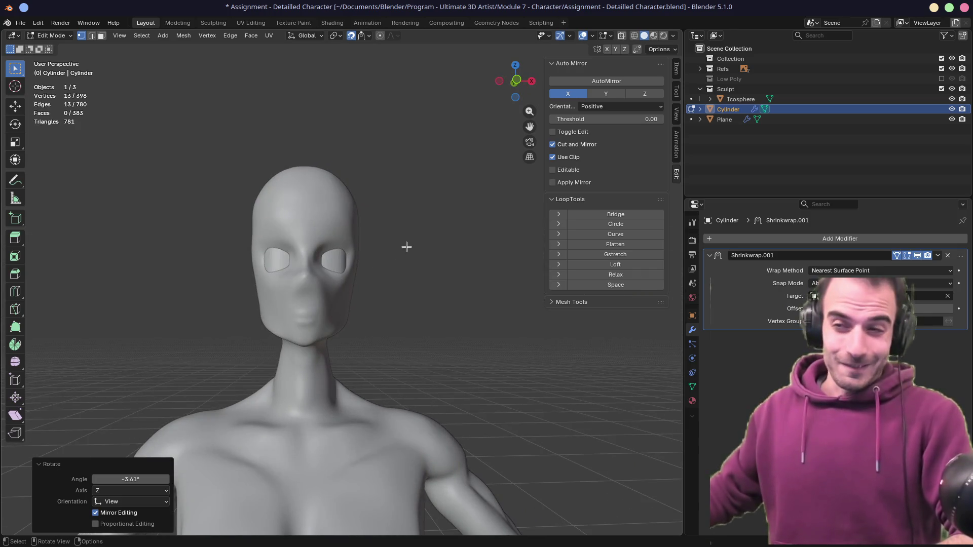
{"action": "scroll", "coordinate": [407, 247], "scroll_direction": "down", "scroll_amount": 8}
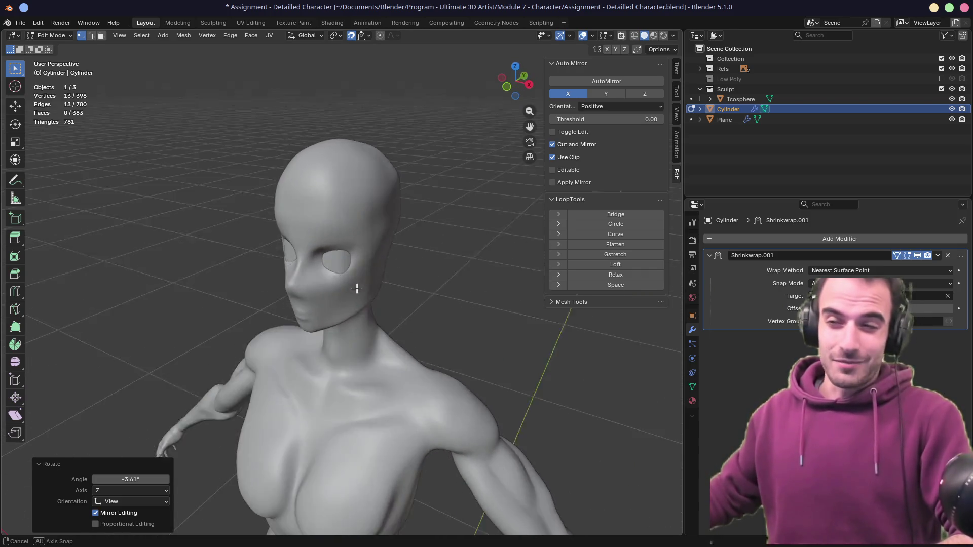
{"action": "middle_click_drag", "start_coordinate": [407, 247], "coordinate": [419, 345]}
{"action": "scroll", "coordinate": [363, 306], "scroll_direction": "up", "scroll_amount": 8}
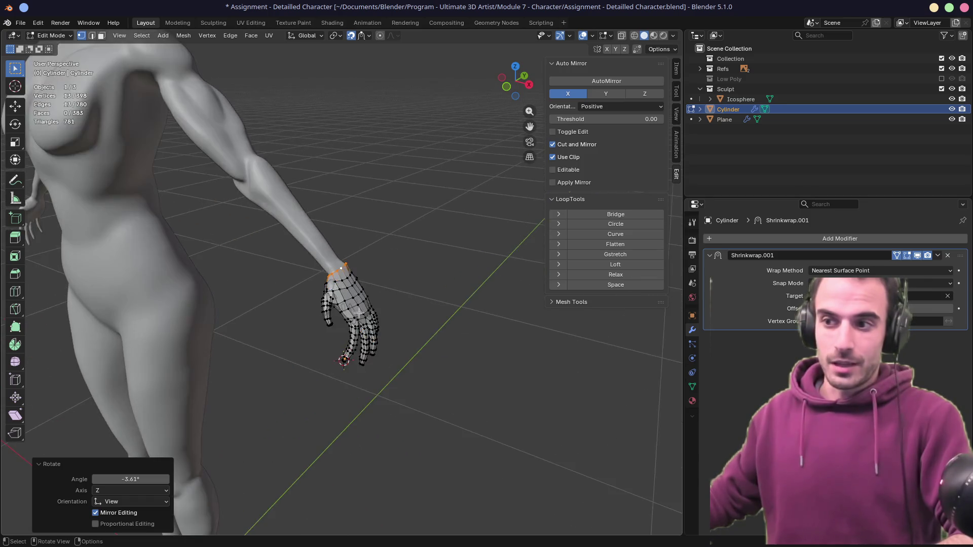
{"action": "key", "text": "ctrl+s"}
{"action": "middle_click_drag", "start_coordinate": [363, 306], "coordinate": [293, 313]}
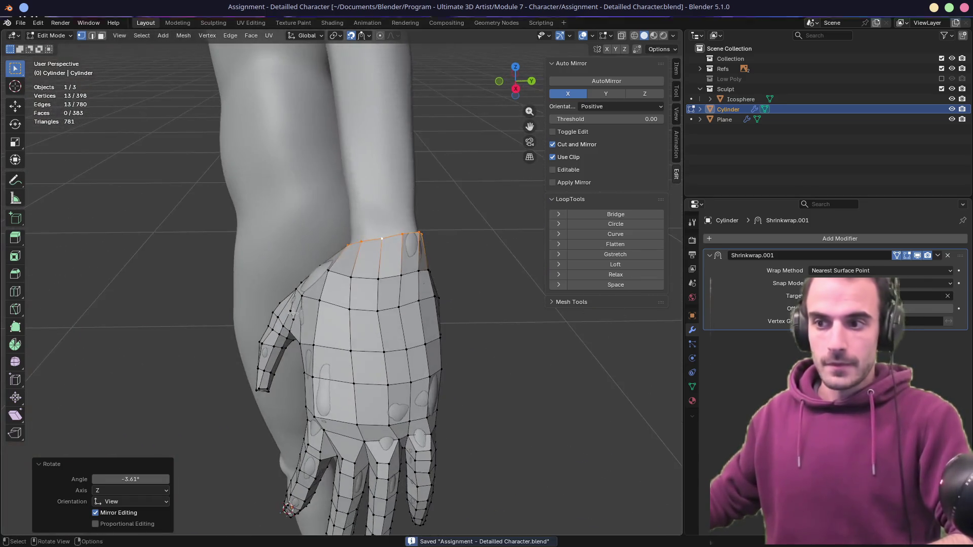